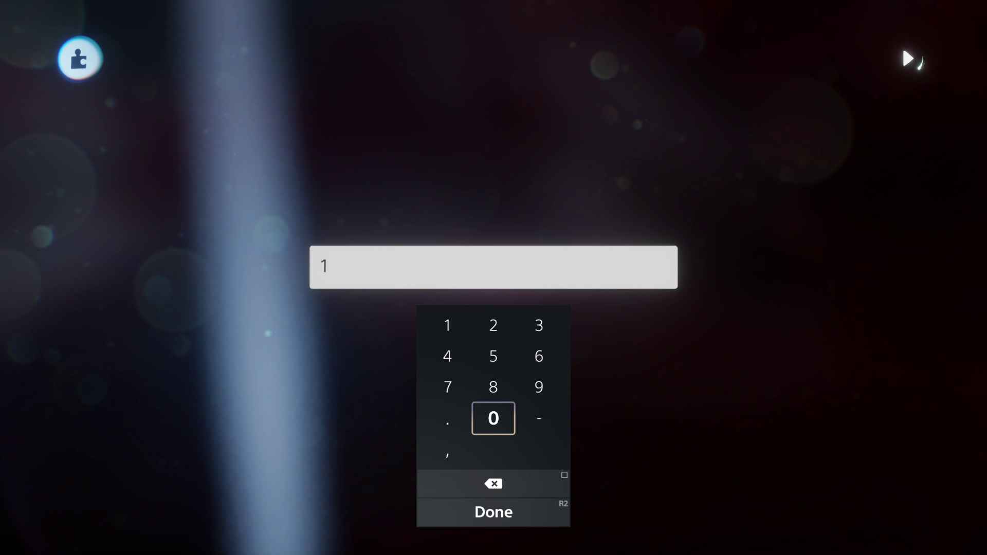
Set the Action Recorder's values to 2 and 0.4
{"action": "left_click", "coordinate": [494, 325]}
{"action": "key", "text": "Return"}
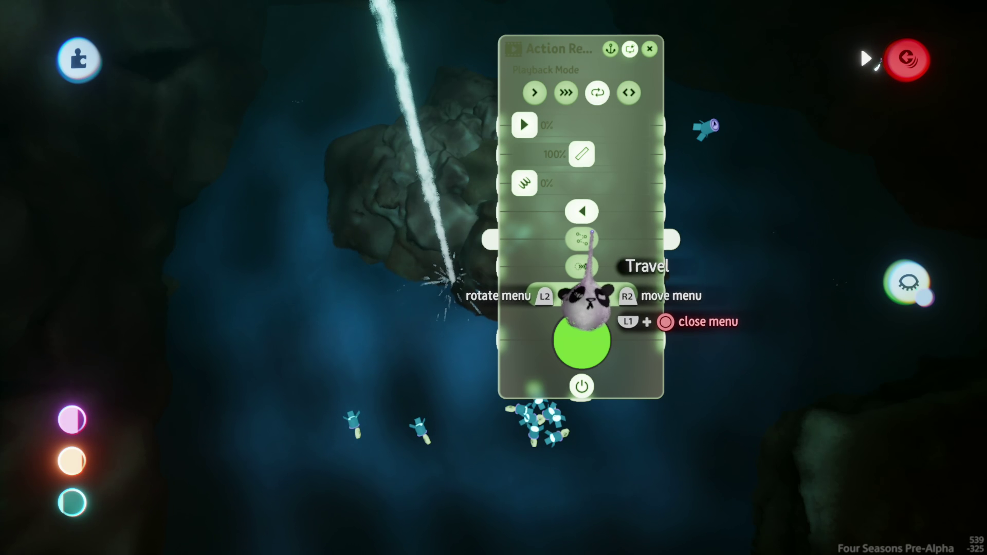
{"action": "left_click", "coordinate": [582, 154]}
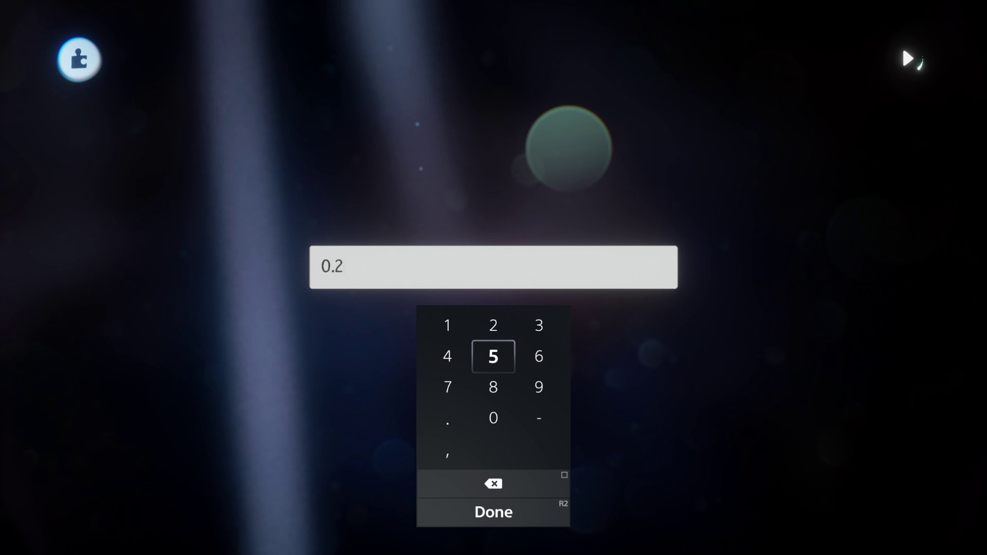
{"action": "key", "text": "BackSpace"}
{"action": "type", "text": "4"}
{"action": "key", "text": "Return"}
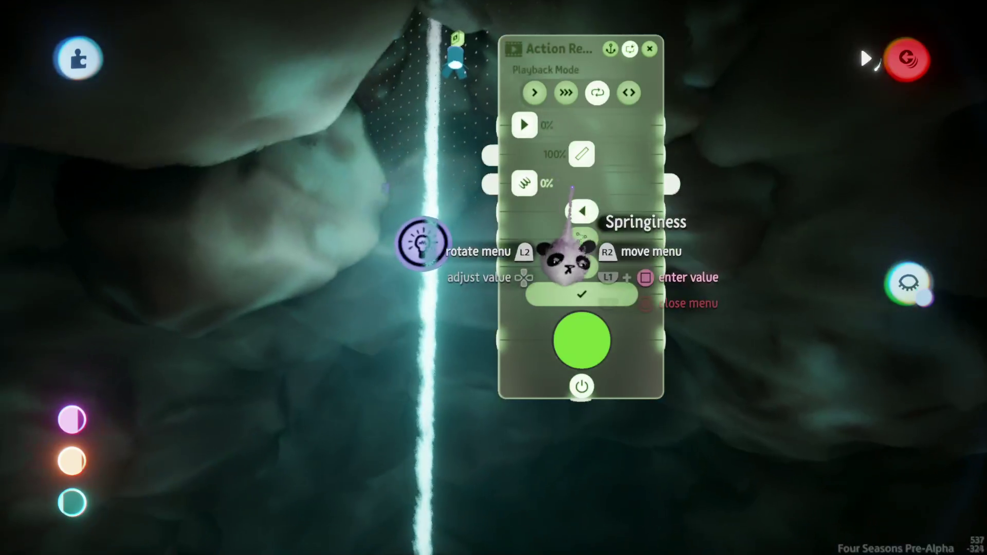
{"action": "key", "text": "Escape"}
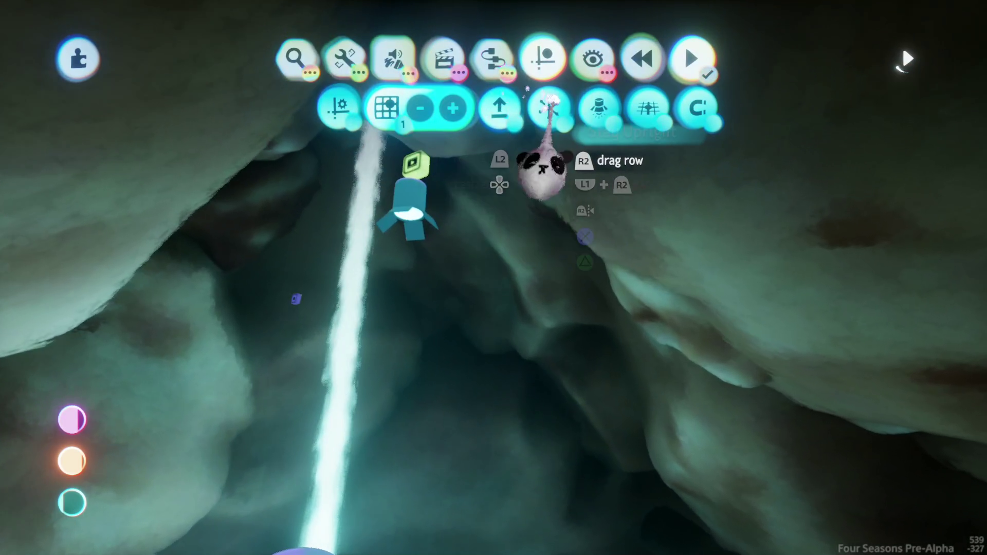
Clone the recorder gadget and move the copy down-left near the waterfall
{"action": "key", "text": "Escape"}
{"action": "mouse_move", "coordinate": [386, 248]}
{"action": "left_mouse_down"}
{"action": "mouse_move", "coordinate": [264, 326]}
{"action": "mouse_move", "coordinate": [313, 329]}
{"action": "left_mouse_up"}
{"action": "right_click", "coordinate": [331, 319]}
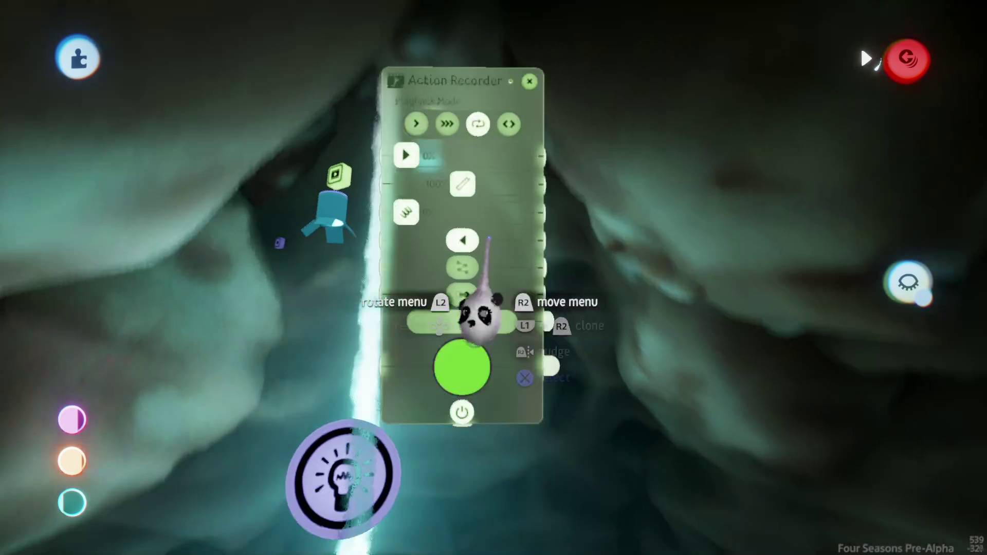
{"action": "key", "text": "Escape"}
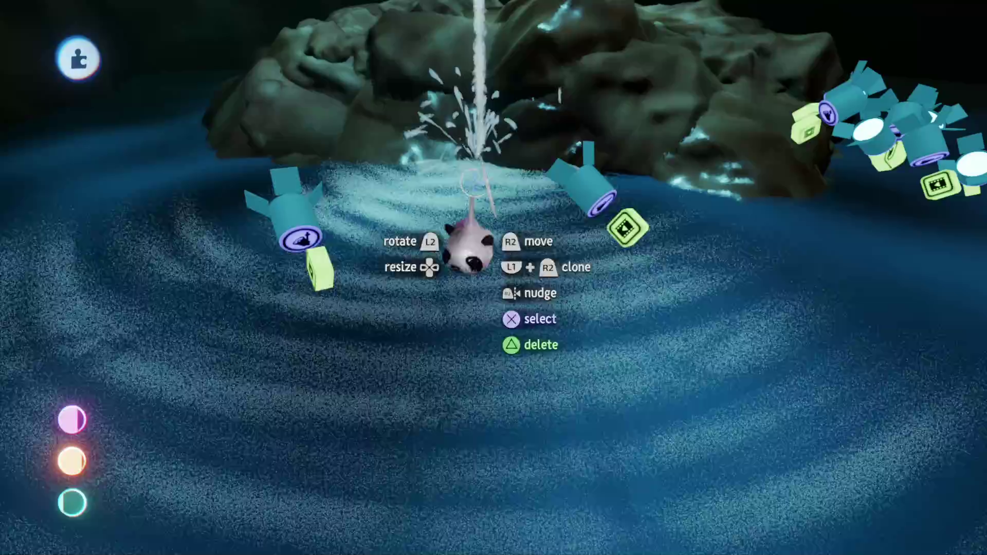
Nudge the waterfall spray painting's stroke setting from 41% to 42%
{"action": "left_click", "coordinate": [475, 182]}
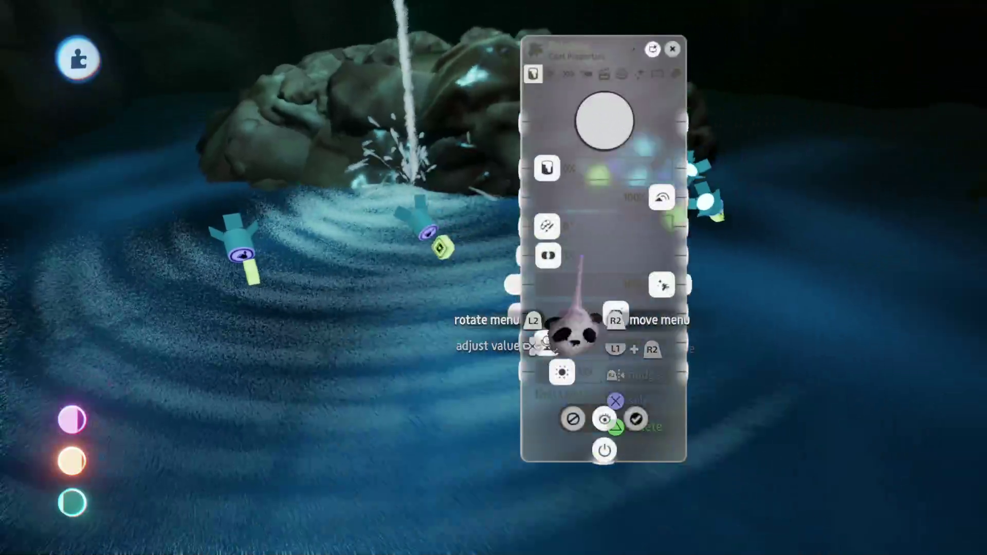
{"action": "key", "text": "Right"}
{"action": "key", "text": "Right"}
{"action": "key", "text": "Right"}
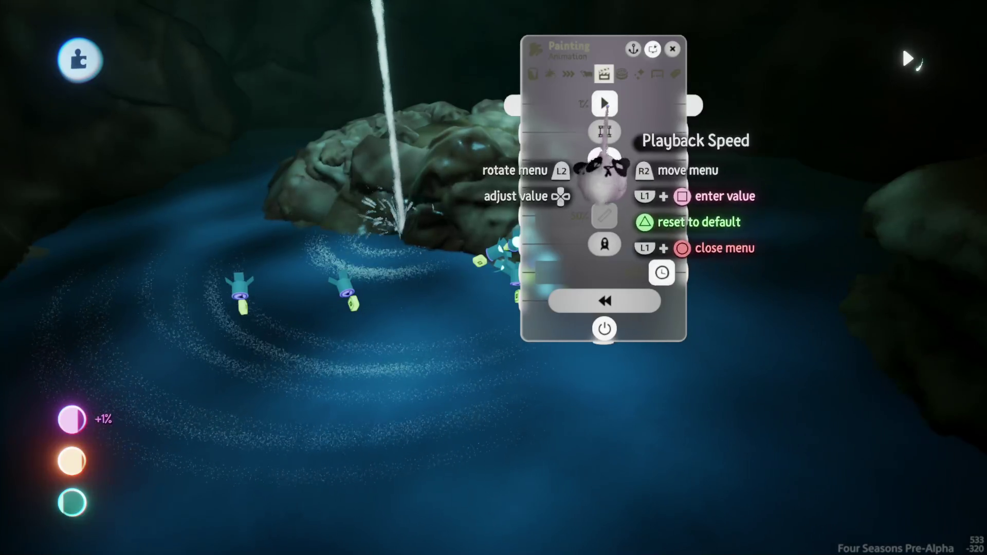
{"action": "left_click", "coordinate": [569, 75]}
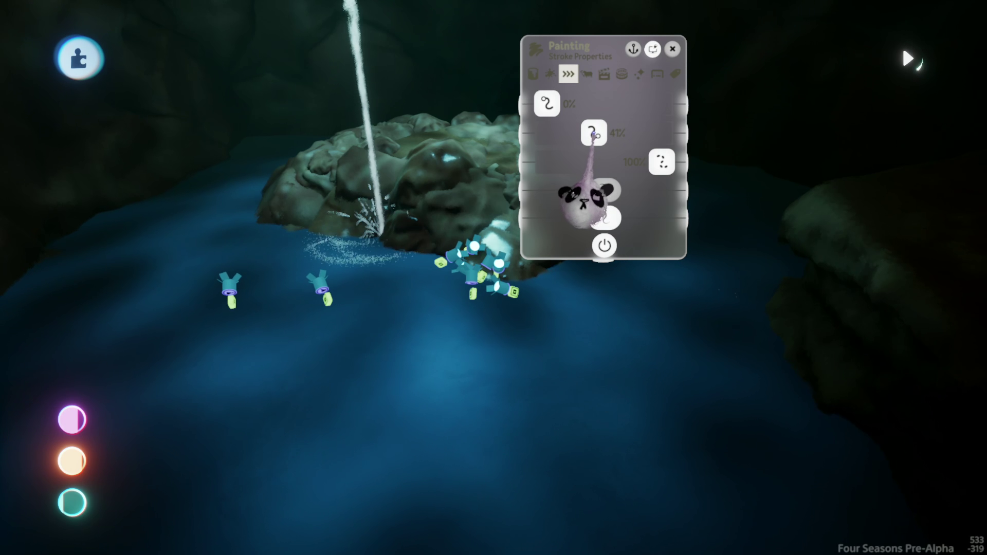
{"action": "left_click_drag", "start_coordinate": [594, 134], "coordinate": [595, 134]}
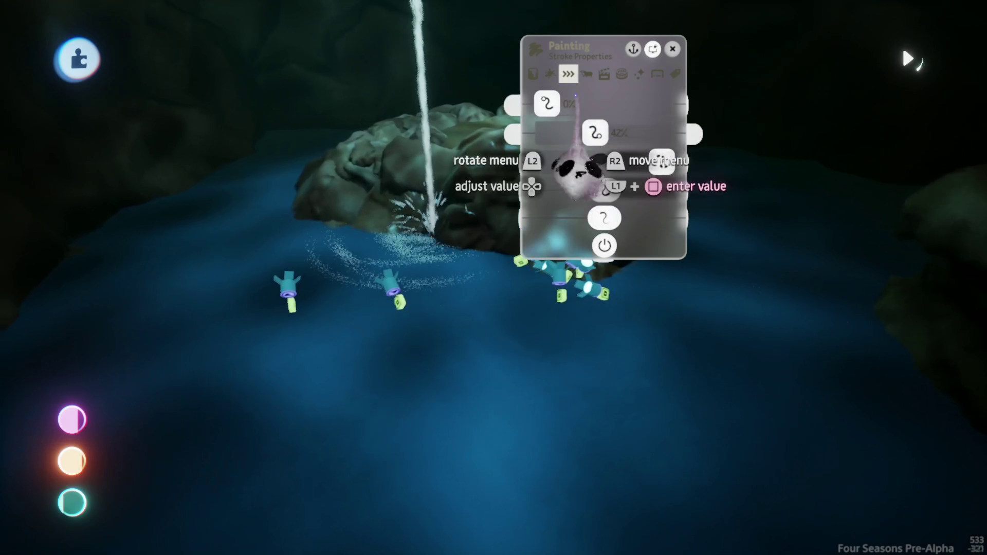
Raise the painting's duplicate spread wider across the pool and reposition the small element near the splash
{"action": "left_click", "coordinate": [586, 74]}
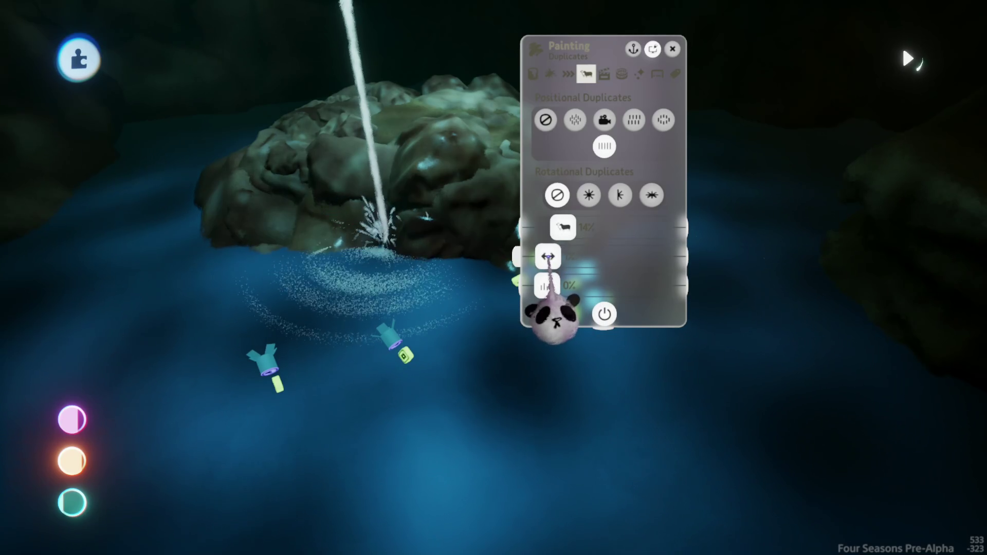
{"action": "left_click_drag", "start_coordinate": [548, 256], "coordinate": [554, 255]}
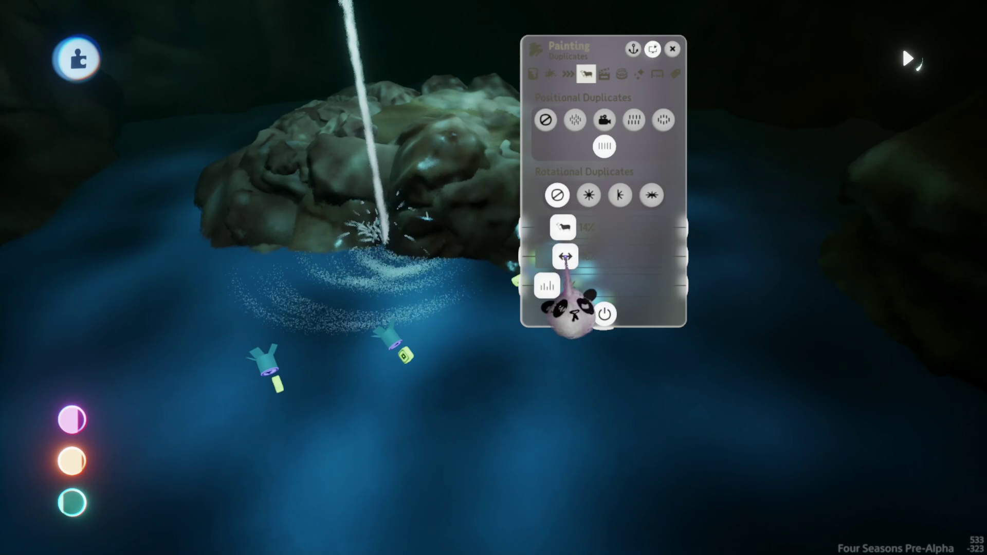
{"action": "mouse_move", "coordinate": [581, 286]}
{"action": "left_mouse_down"}
{"action": "mouse_move", "coordinate": [568, 340]}
{"action": "mouse_move", "coordinate": [503, 381]}
{"action": "left_mouse_up"}
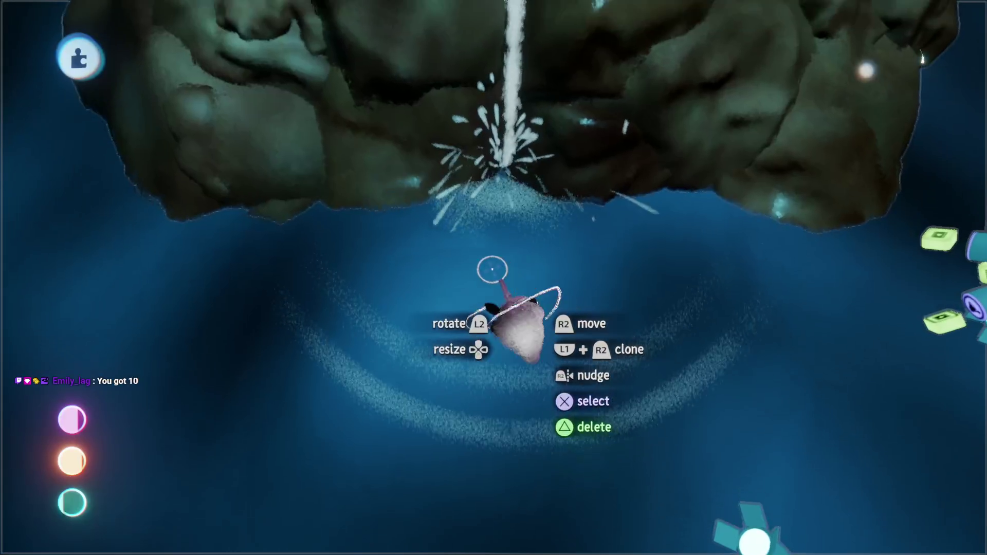
{"action": "left_click_drag", "start_coordinate": [477, 426], "coordinate": [476, 411]}
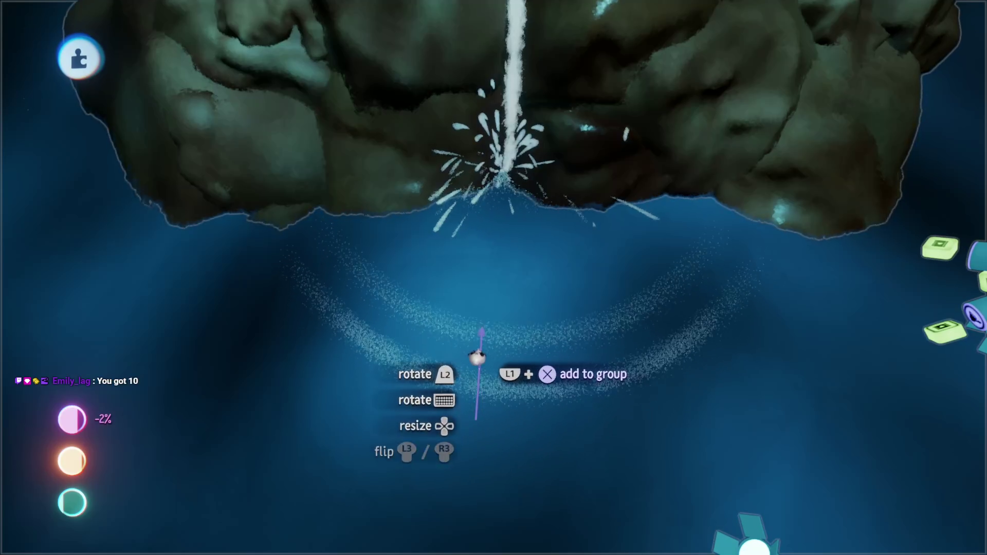
{"action": "mouse_move", "coordinate": [477, 356]}
{"action": "left_mouse_down"}
{"action": "mouse_move", "coordinate": [467, 332]}
{"action": "mouse_move", "coordinate": [553, 401]}
{"action": "left_mouse_up"}
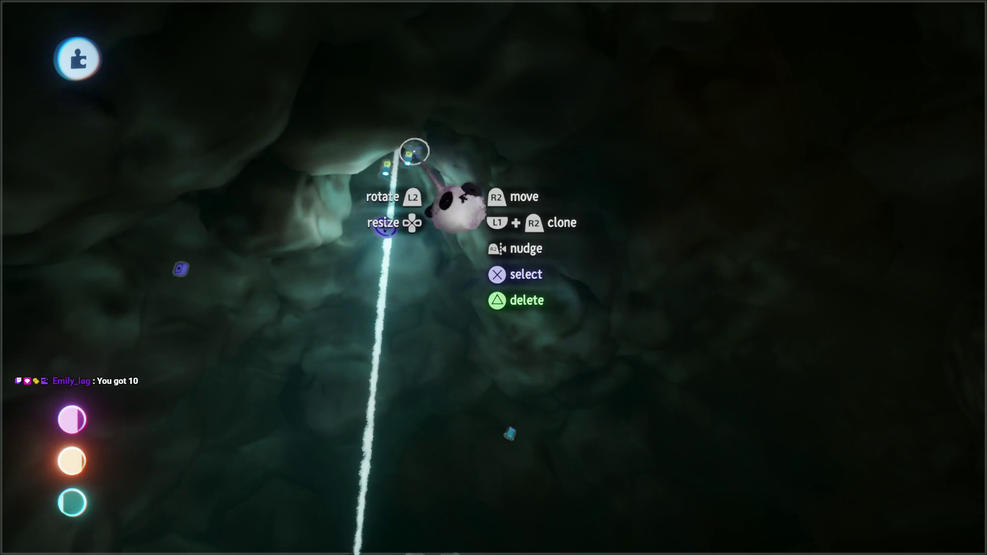
Move the waterfall light down the beam and raise its brightness to 40%
{"action": "left_click", "coordinate": [437, 226]}
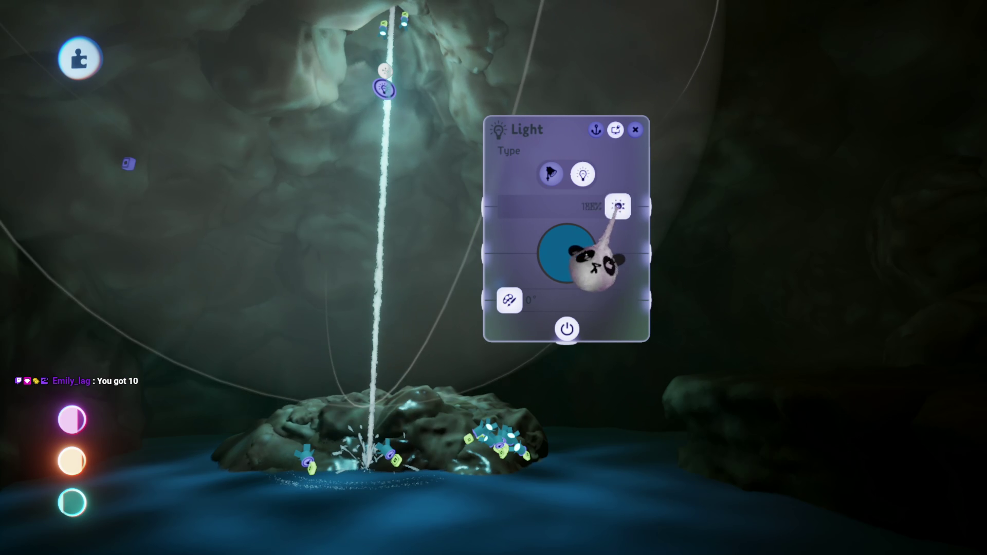
{"action": "key", "text": "Escape"}
{"action": "left_click_drag", "start_coordinate": [431, 133], "coordinate": [430, 171]}
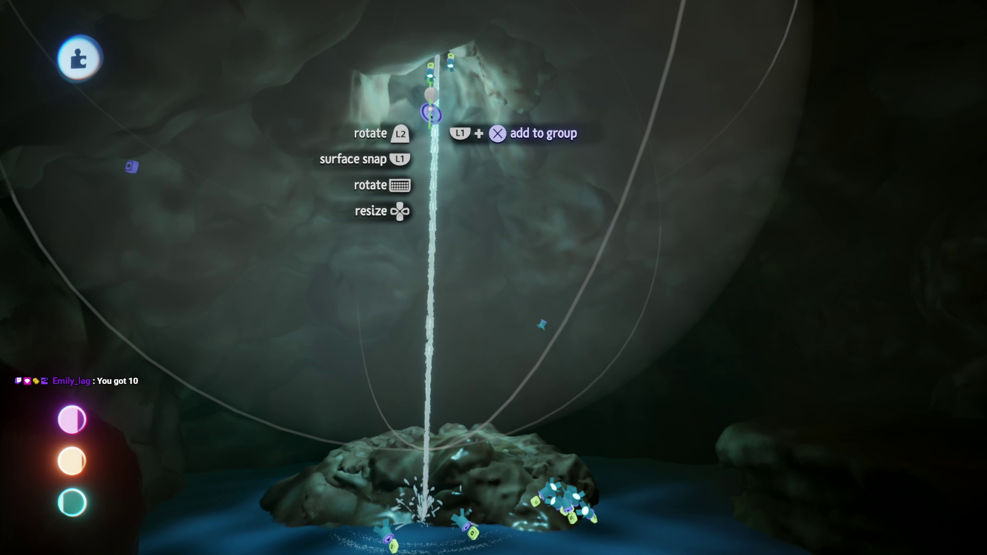
{"action": "left_click_drag", "start_coordinate": [431, 113], "coordinate": [483, 315]}
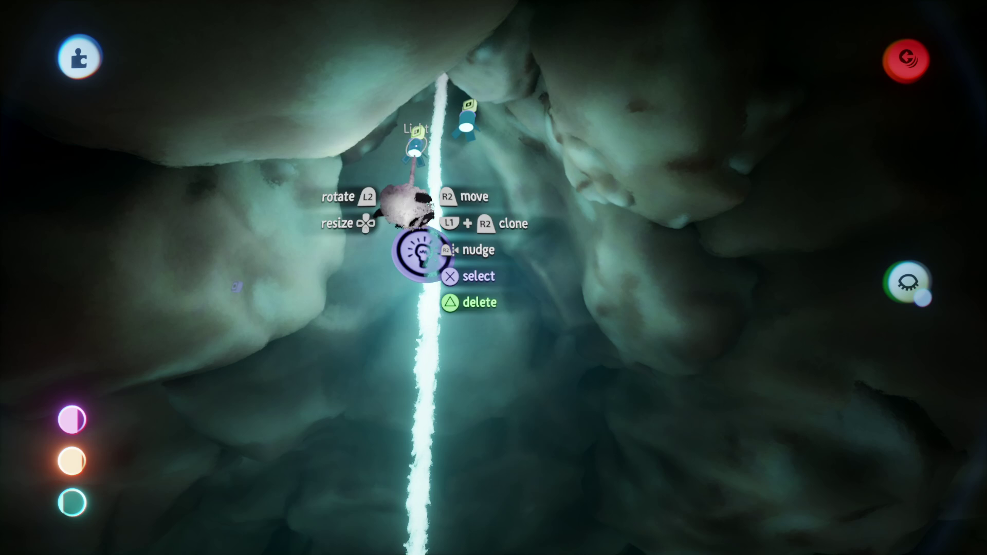
{"action": "left_click", "coordinate": [406, 206]}
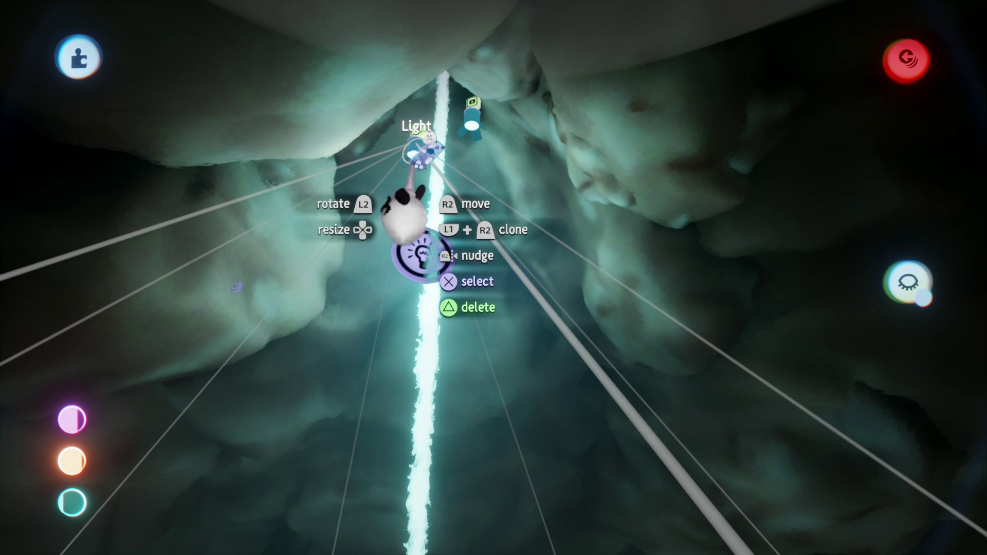
{"action": "key", "text": "Right"}
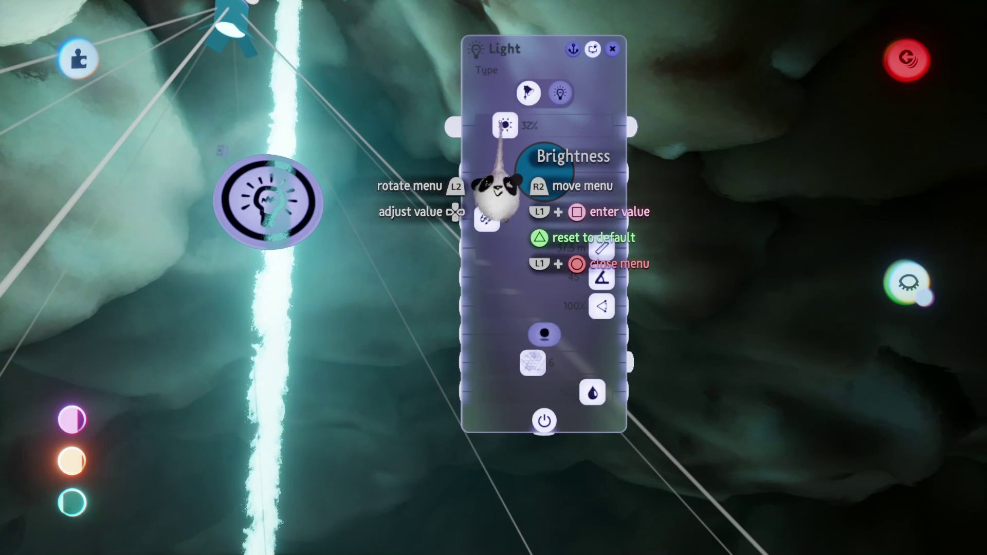
{"action": "mouse_move", "coordinate": [512, 198]}
{"action": "left_mouse_down"}
{"action": "mouse_move", "coordinate": [472, 160]}
{"action": "mouse_move", "coordinate": [529, 302]}
{"action": "mouse_move", "coordinate": [557, 276]}
{"action": "left_mouse_up"}
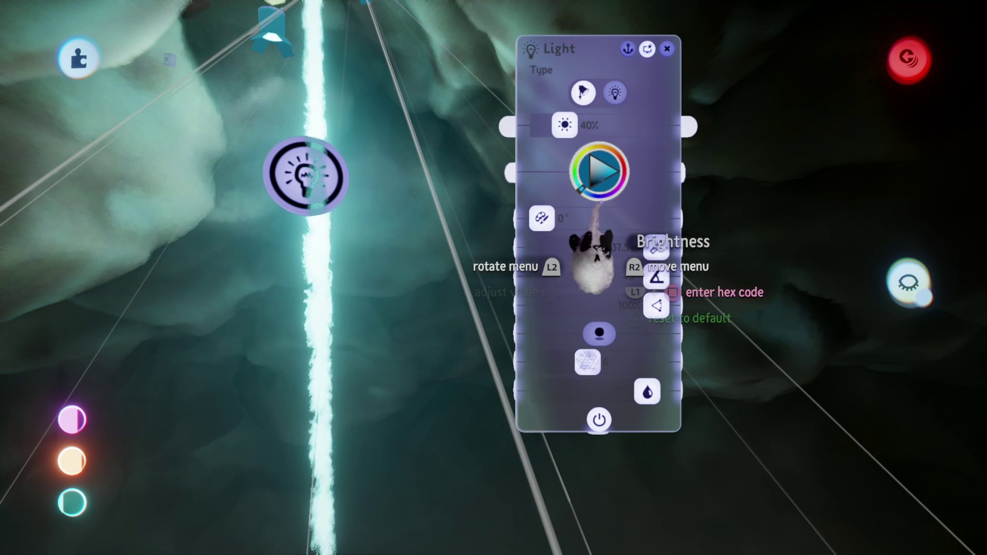
{"action": "key", "text": "Escape"}
Rotate the lamp above the light from 74° to 137° and shift it right
{"action": "mouse_move", "coordinate": [591, 249]}
{"action": "left_mouse_down"}
{"action": "mouse_move", "coordinate": [469, 220]}
{"action": "mouse_move", "coordinate": [489, 214]}
{"action": "mouse_move", "coordinate": [404, 185]}
{"action": "left_mouse_up"}
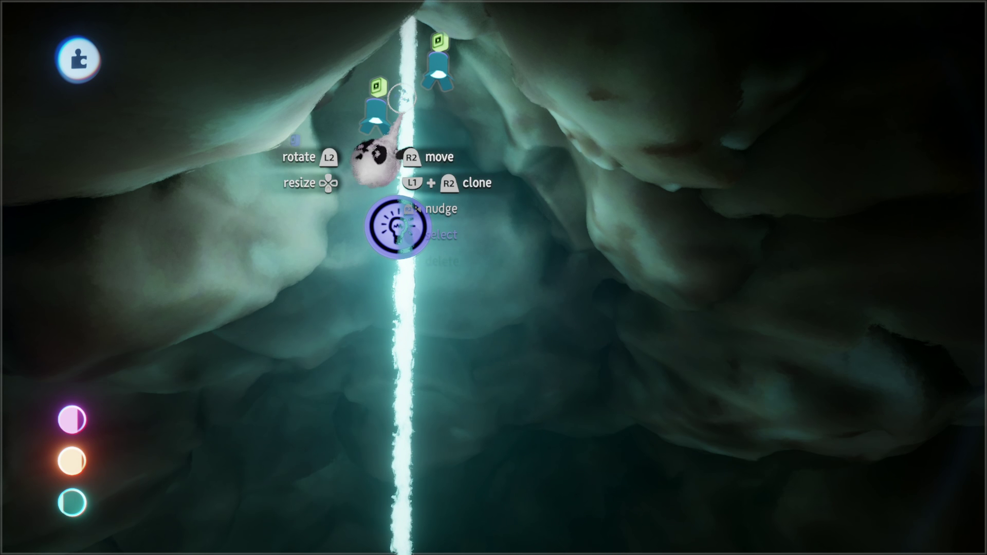
{"action": "left_click", "coordinate": [432, 113]}
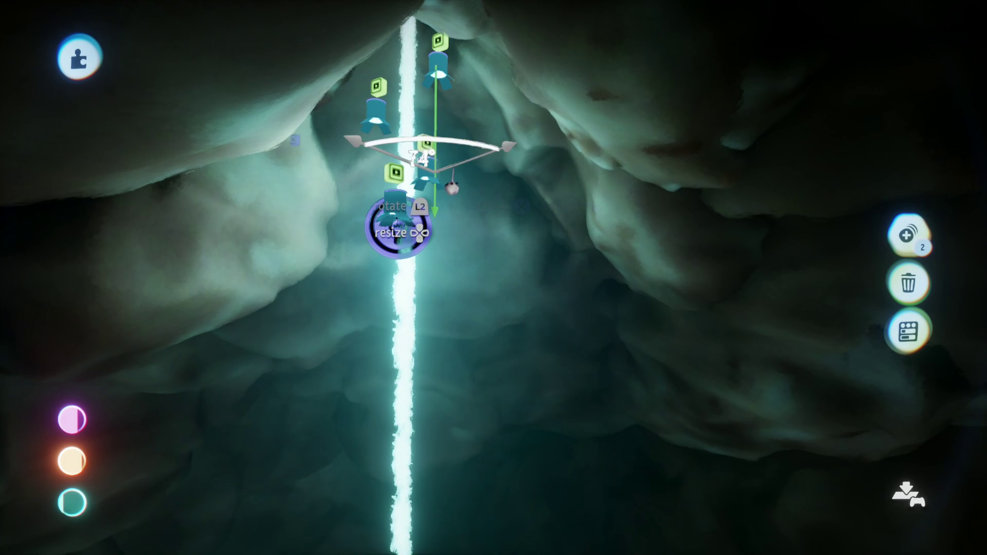
{"action": "left_click_drag", "start_coordinate": [399, 226], "coordinate": [327, 211]}
{"action": "left_click_drag", "start_coordinate": [461, 274], "coordinate": [493, 266]}
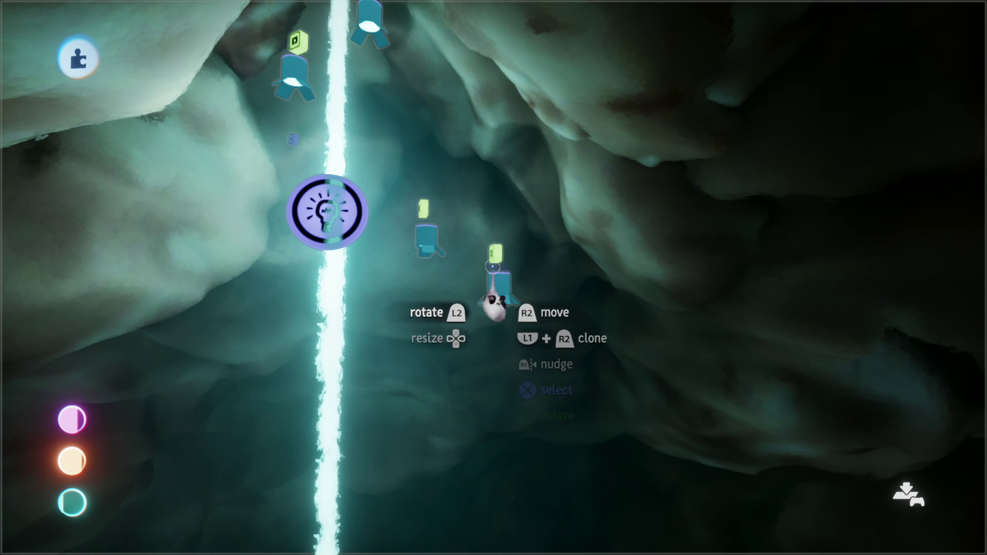
{"action": "mouse_move", "coordinate": [423, 272]}
{"action": "left_mouse_down"}
{"action": "mouse_move", "coordinate": [363, 260]}
{"action": "mouse_move", "coordinate": [452, 282]}
{"action": "mouse_move", "coordinate": [484, 334]}
{"action": "mouse_move", "coordinate": [480, 347]}
{"action": "mouse_move", "coordinate": [467, 264]}
{"action": "mouse_move", "coordinate": [485, 276]}
{"action": "left_mouse_up"}
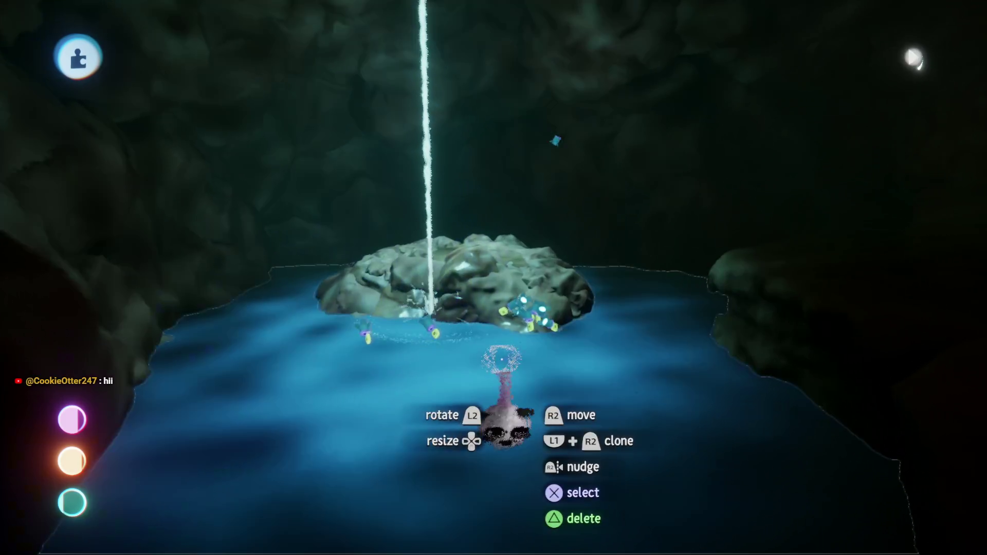
Enter paint mode, switch to the guide tools, then exit back to the cave scene
{"action": "key", "text": "Escape"}
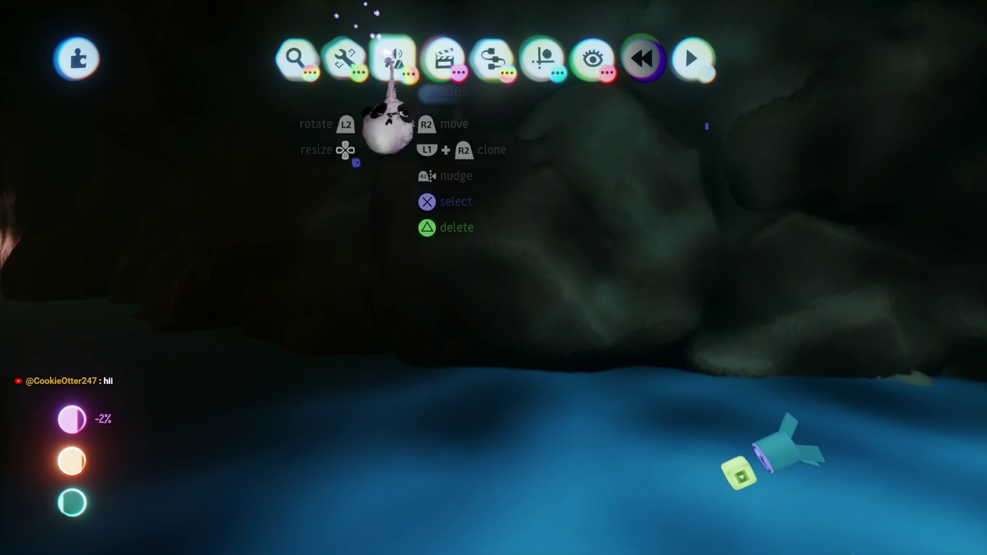
{"action": "left_click", "coordinate": [339, 111]}
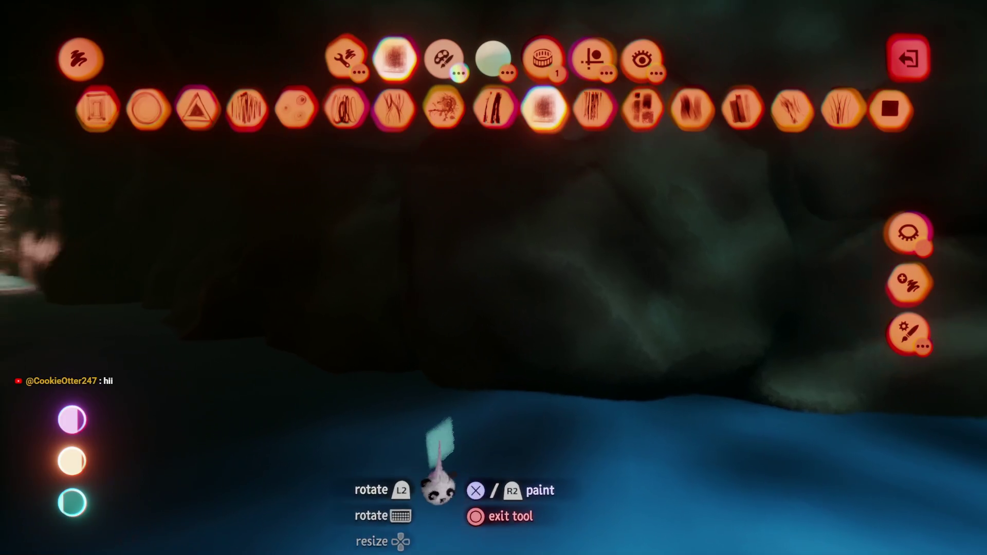
{"action": "left_click", "coordinate": [594, 58]}
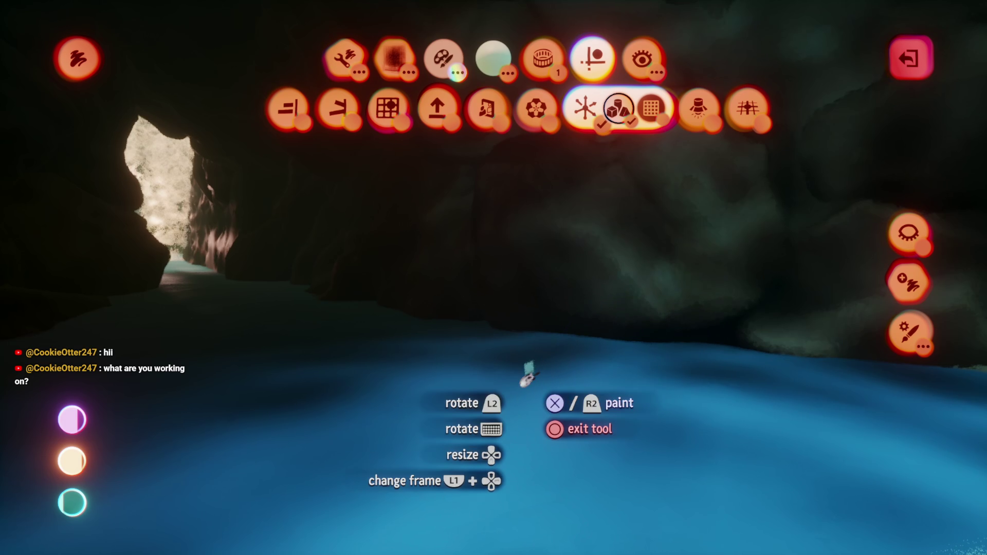
{"action": "key", "text": "Escape"}
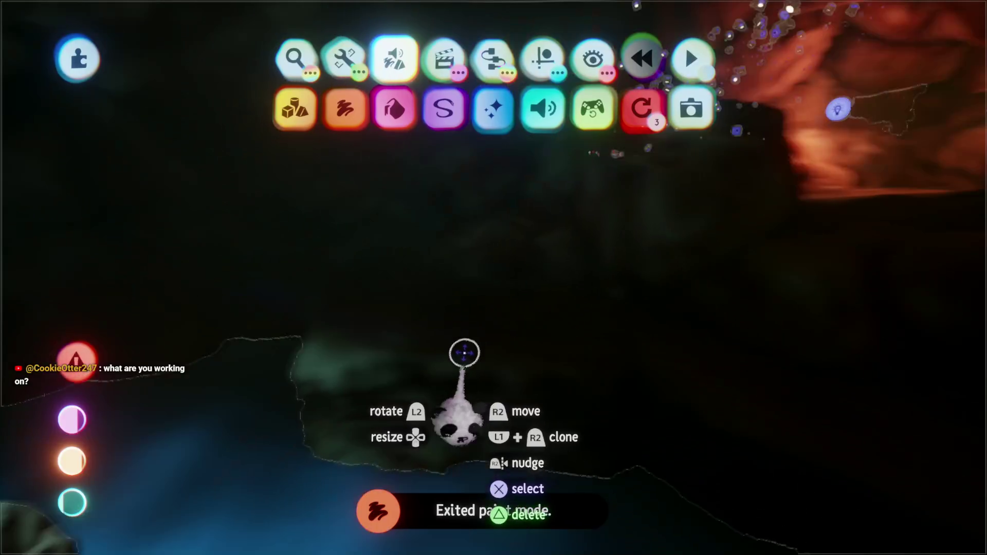
{"action": "key", "text": "Escape"}
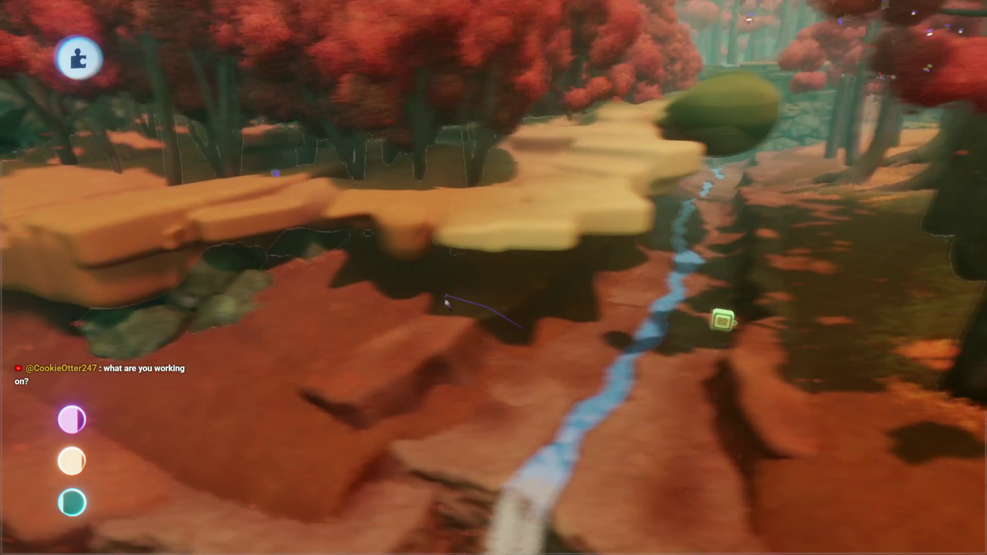
Exit Sculpt Mode and show the toolbar's second row of tool options
{"action": "key", "text": "Escape"}
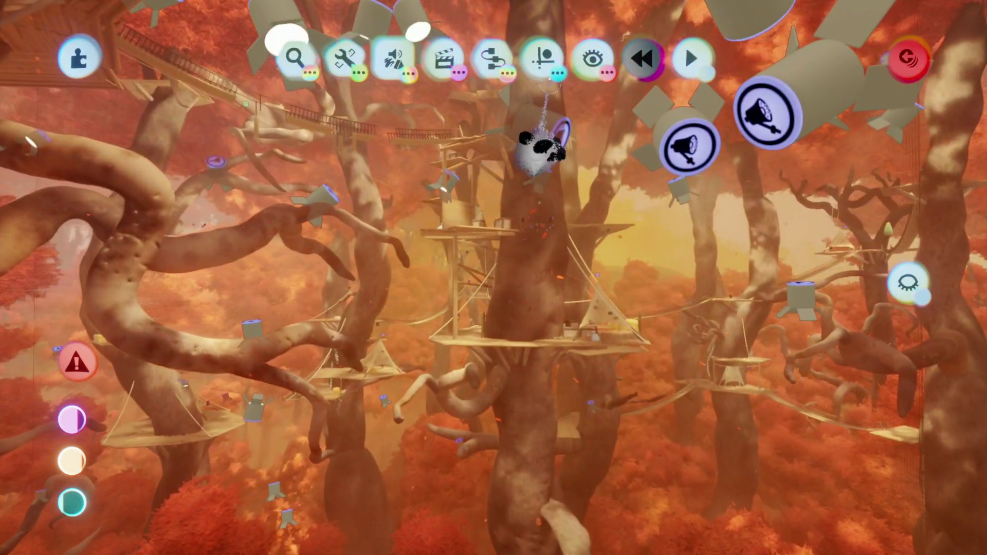
{"action": "left_click", "coordinate": [540, 148]}
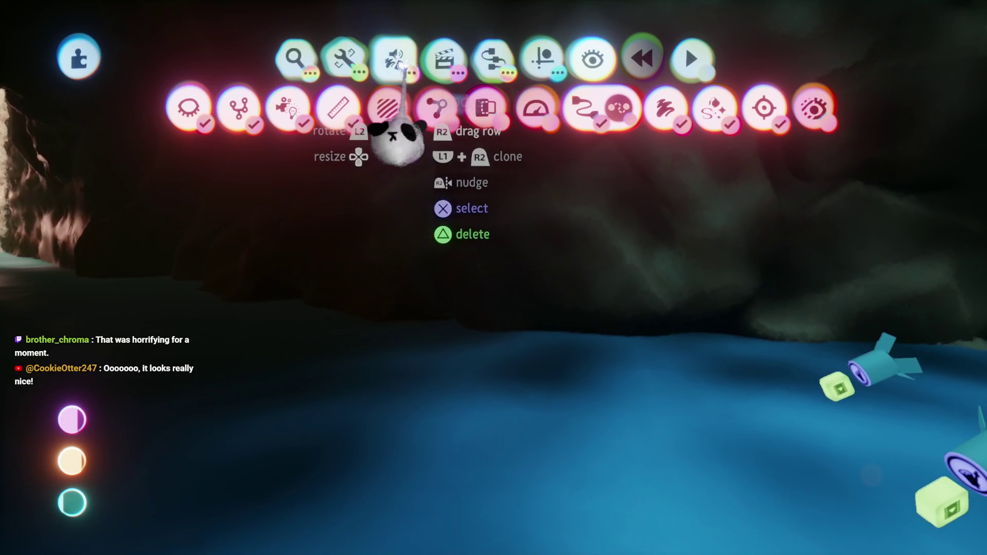
Undo the smear, then use Precise Move to paint a long teal stroke across the cave
{"action": "left_click", "coordinate": [337, 116]}
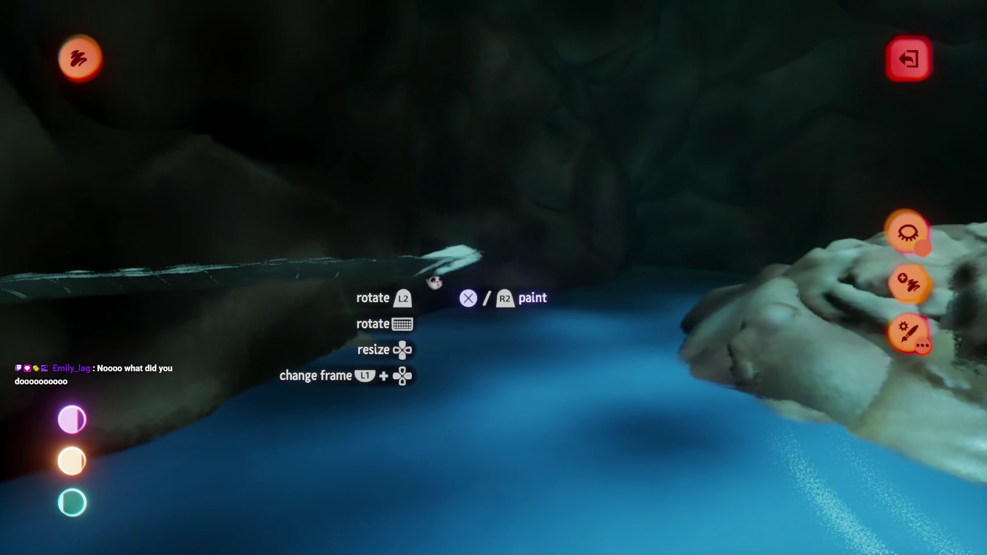
{"action": "left_click", "coordinate": [435, 281]}
{"action": "mouse_move", "coordinate": [540, 106]}
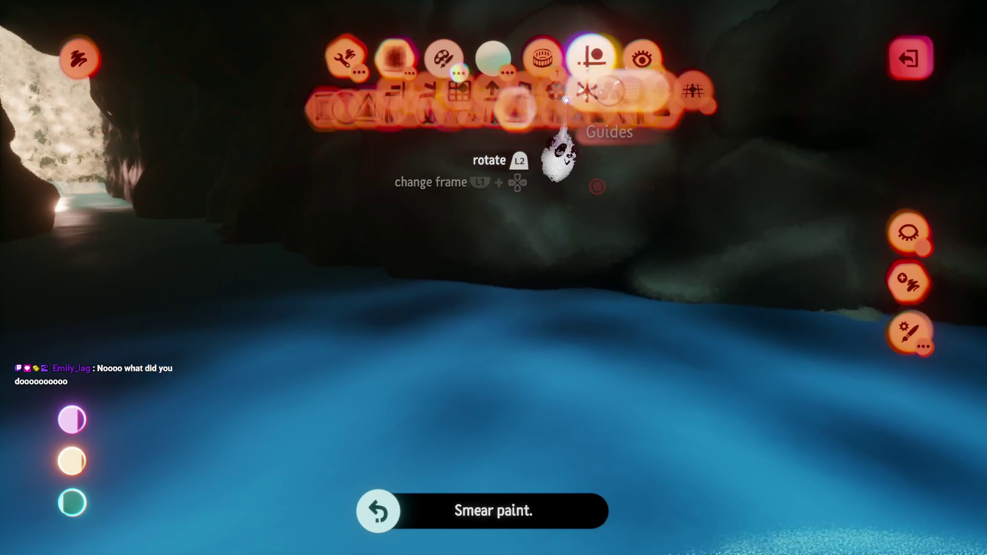
{"action": "left_click", "coordinate": [585, 114]}
{"action": "mouse_move", "coordinate": [403, 276]}
{"action": "left_mouse_down"}
{"action": "mouse_move", "coordinate": [452, 188]}
{"action": "mouse_move", "coordinate": [445, 252]}
{"action": "mouse_move", "coordinate": [458, 249]}
{"action": "mouse_move", "coordinate": [458, 261]}
{"action": "mouse_move", "coordinate": [432, 265]}
{"action": "mouse_move", "coordinate": [440, 230]}
{"action": "mouse_move", "coordinate": [457, 218]}
{"action": "mouse_move", "coordinate": [440, 216]}
{"action": "mouse_move", "coordinate": [418, 169]}
{"action": "mouse_move", "coordinate": [452, 121]}
{"action": "mouse_move", "coordinate": [452, 192]}
{"action": "left_mouse_up"}
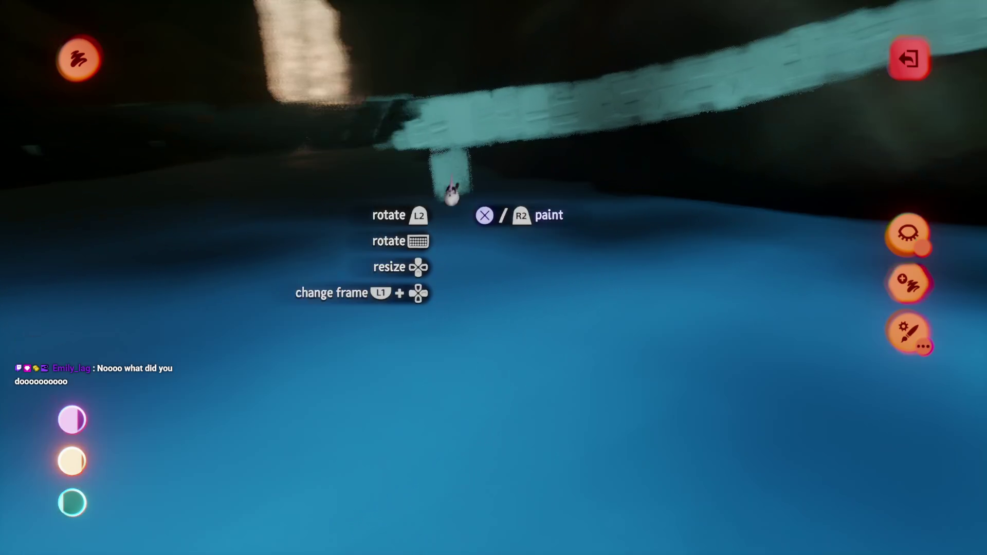
{"action": "key", "text": "Escape"}
Reset the painting's sparkle to 0% and set waxyness to -100% with added glow
{"action": "left_click", "coordinate": [441, 231]}
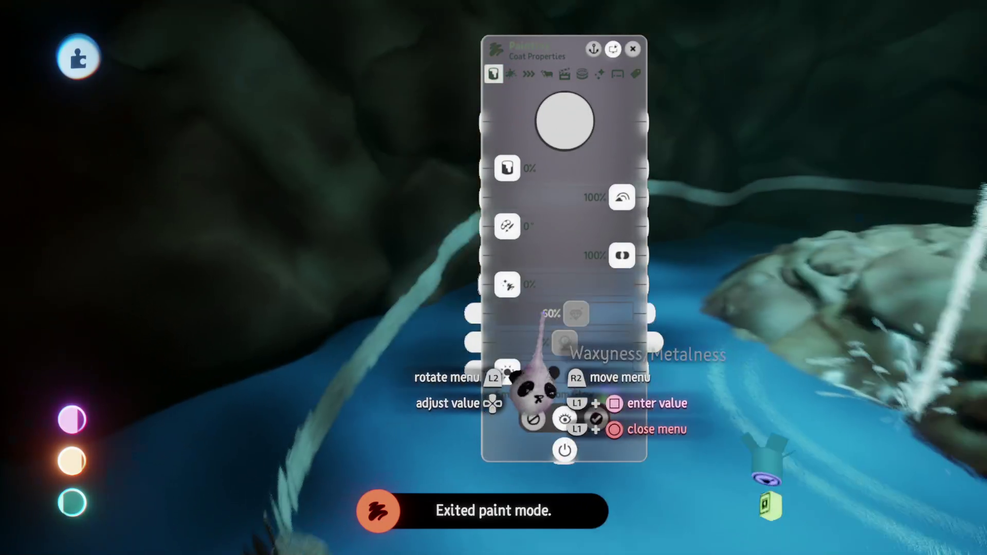
{"action": "mouse_move", "coordinate": [534, 390]}
{"action": "left_mouse_down"}
{"action": "mouse_move", "coordinate": [595, 374]}
{"action": "mouse_move", "coordinate": [456, 291]}
{"action": "mouse_move", "coordinate": [485, 364]}
{"action": "mouse_move", "coordinate": [625, 355]}
{"action": "mouse_move", "coordinate": [558, 514]}
{"action": "mouse_move", "coordinate": [577, 469]}
{"action": "mouse_move", "coordinate": [589, 493]}
{"action": "left_mouse_up"}
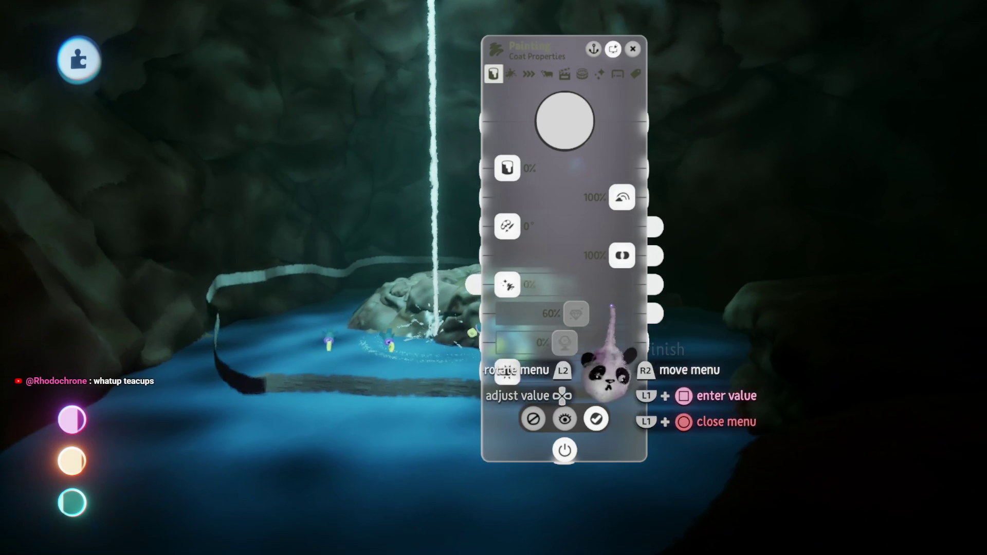
{"action": "left_click_drag", "start_coordinate": [509, 286], "coordinate": [820, 369]}
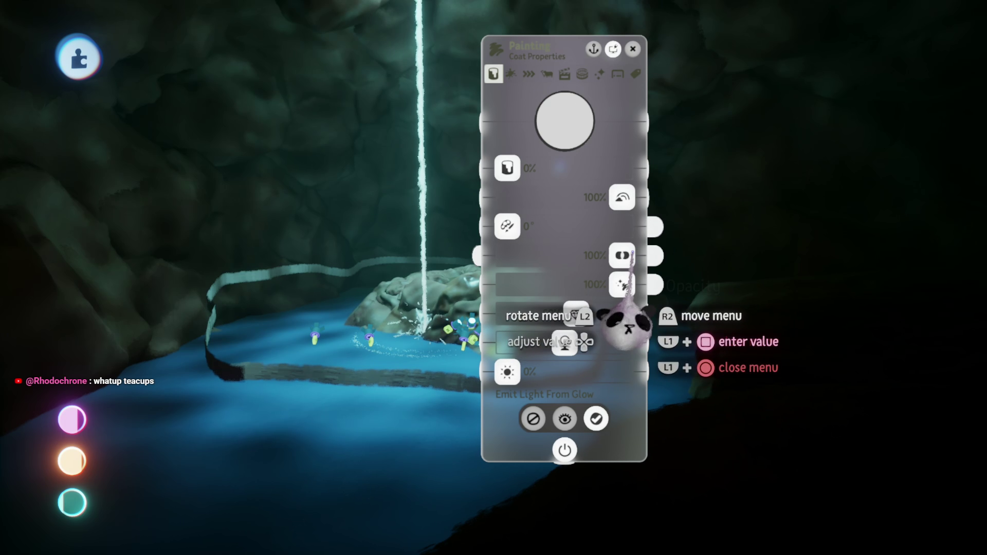
{"action": "left_click_drag", "start_coordinate": [501, 347], "coordinate": [496, 350]}
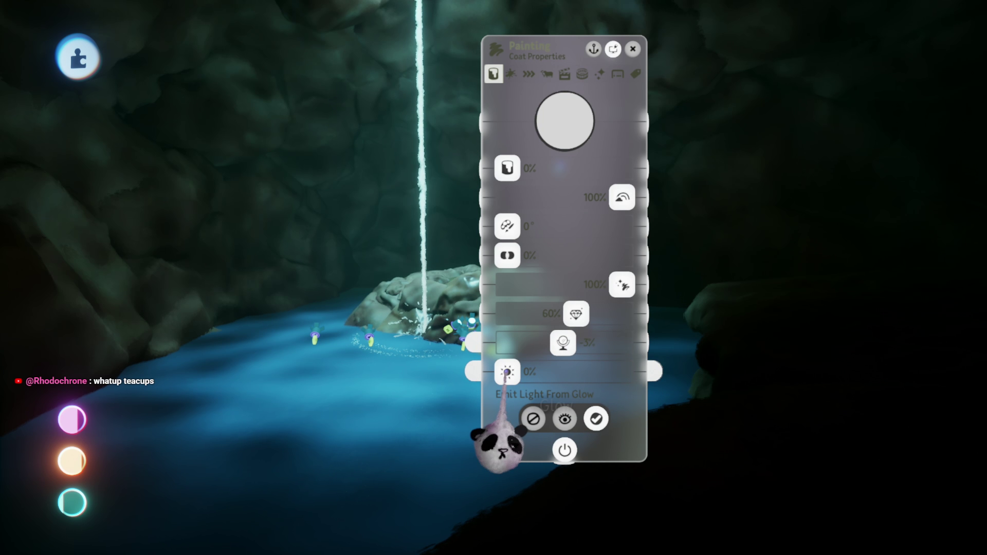
{"action": "mouse_move", "coordinate": [553, 347]}
{"action": "left_mouse_down"}
{"action": "mouse_move", "coordinate": [507, 343]}
{"action": "mouse_move", "coordinate": [554, 372]}
{"action": "left_mouse_up"}
Set tint amount to 200% with a cyan-blue tint colour and emitted light at 11%
{"action": "left_click_drag", "start_coordinate": [508, 168], "coordinate": [622, 169]}
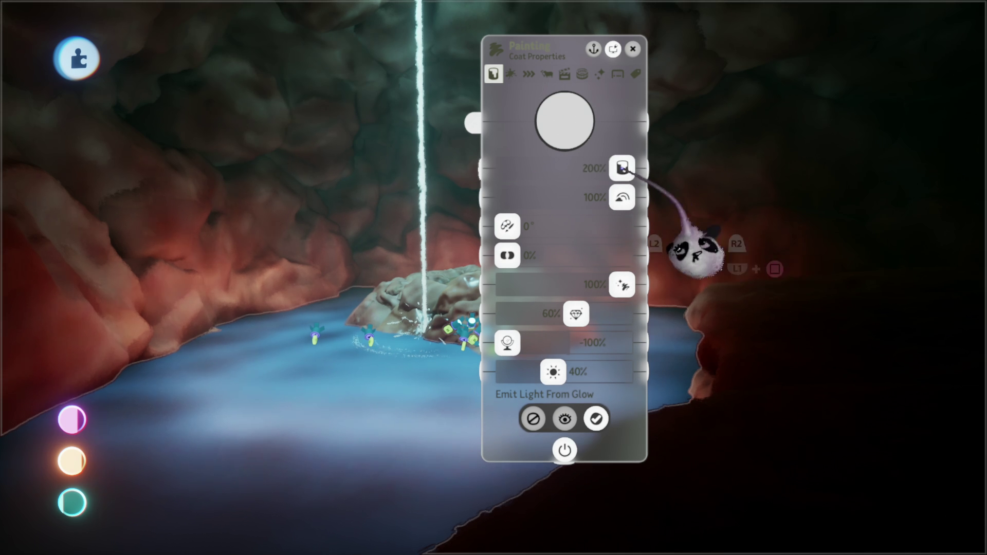
{"action": "left_click", "coordinate": [555, 211]}
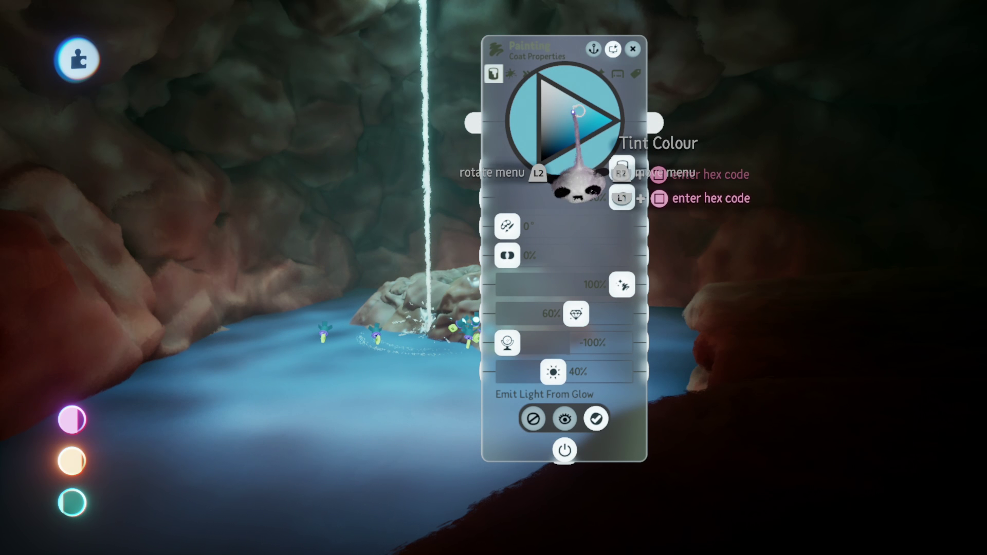
{"action": "left_click_drag", "start_coordinate": [578, 178], "coordinate": [562, 270]}
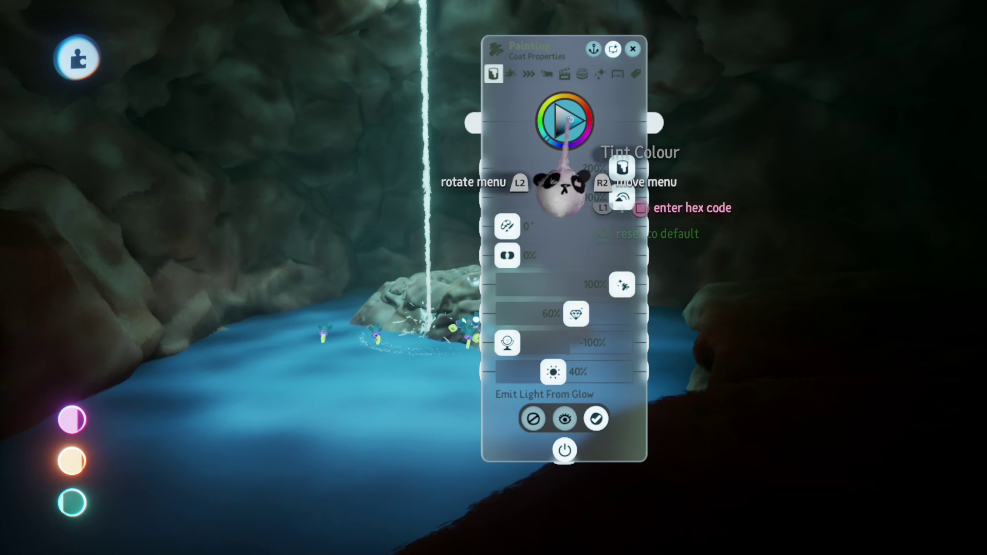
{"action": "left_click", "coordinate": [561, 189]}
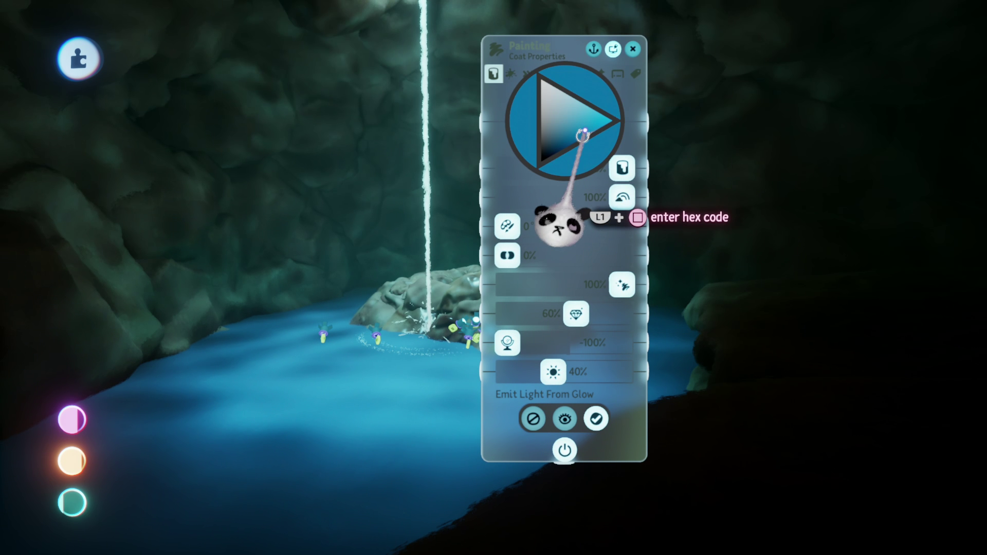
{"action": "left_click", "coordinate": [579, 129]}
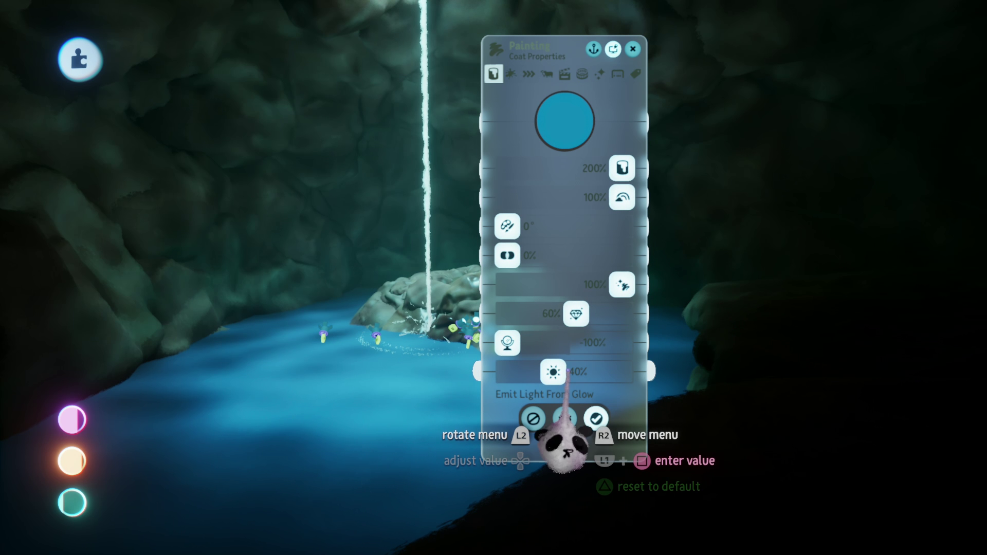
{"action": "left_click_drag", "start_coordinate": [567, 370], "coordinate": [520, 372]}
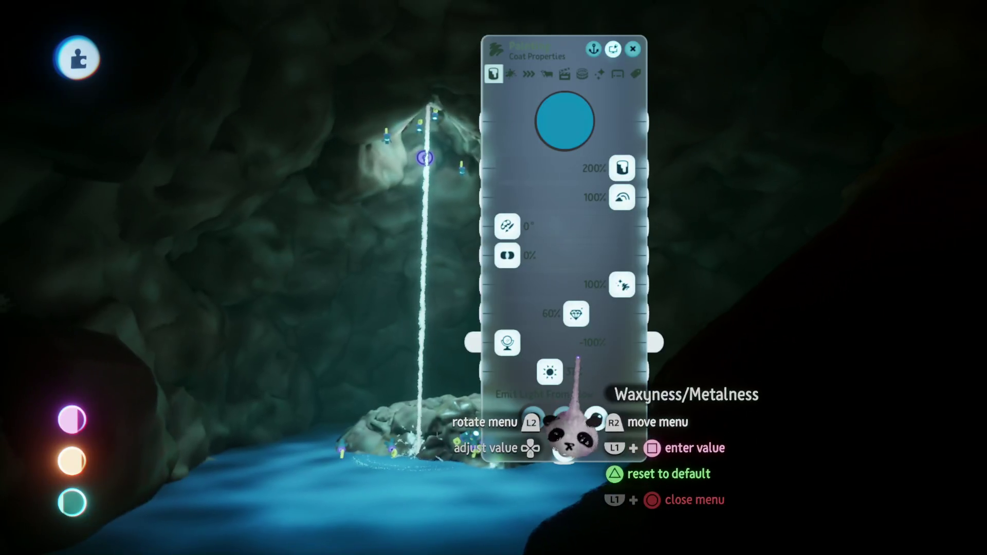
{"action": "left_click_drag", "start_coordinate": [568, 374], "coordinate": [485, 237]}
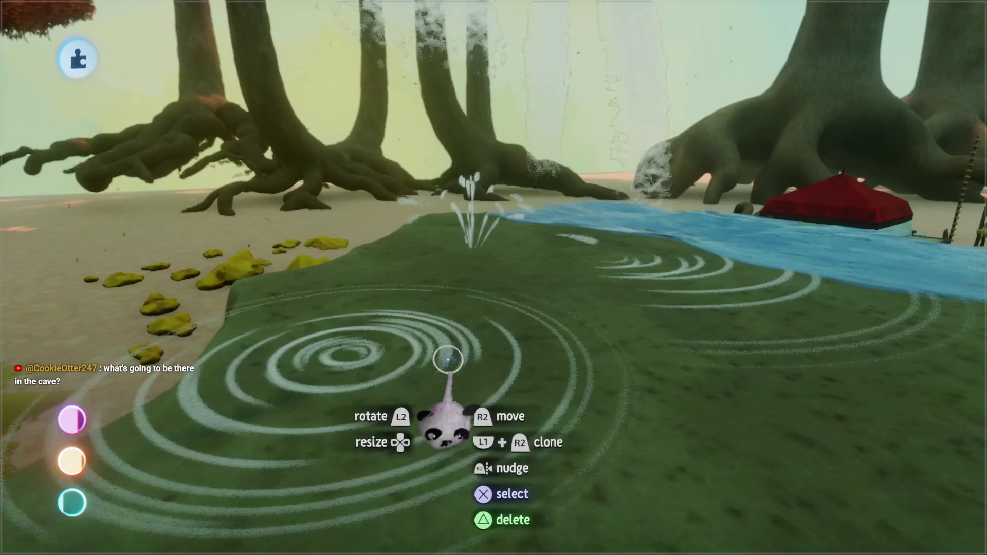
Leave paint mode with the ripple rings placed in the pool under the waterfall
{"action": "key", "text": "Escape"}
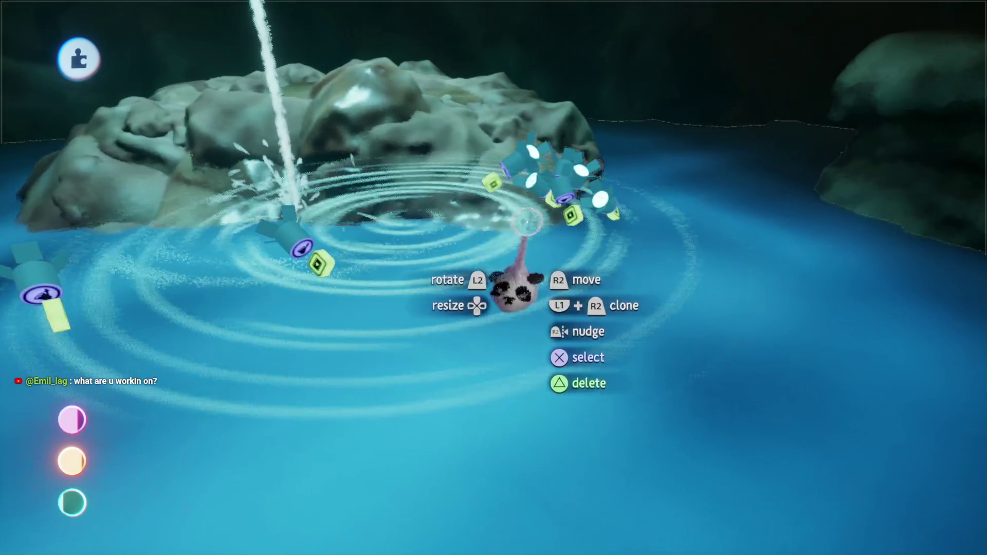
Scale the ripple rings up to about 221%, exit paint mode and open their settings
{"action": "mouse_move", "coordinate": [470, 312]}
{"action": "left_mouse_down"}
{"action": "mouse_move", "coordinate": [437, 353]}
{"action": "mouse_move", "coordinate": [449, 370]}
{"action": "mouse_move", "coordinate": [470, 261]}
{"action": "mouse_move", "coordinate": [464, 327]}
{"action": "mouse_move", "coordinate": [467, 278]}
{"action": "mouse_move", "coordinate": [419, 307]}
{"action": "mouse_move", "coordinate": [433, 281]}
{"action": "mouse_move", "coordinate": [430, 293]}
{"action": "mouse_move", "coordinate": [478, 280]}
{"action": "mouse_move", "coordinate": [476, 293]}
{"action": "left_mouse_up"}
{"action": "key", "text": "Up"}
{"action": "key", "text": "Up"}
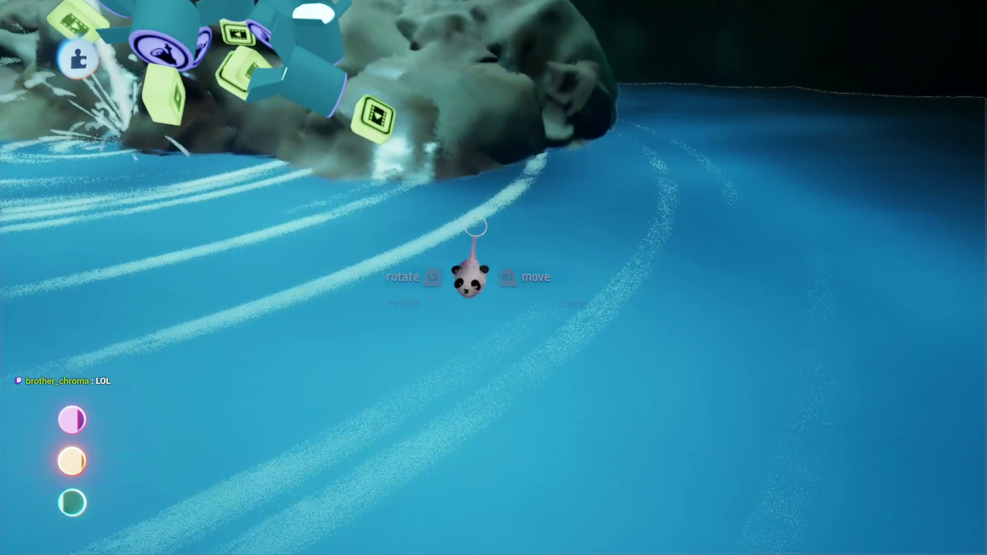
{"action": "key", "text": "Escape"}
{"action": "left_click", "coordinate": [505, 369]}
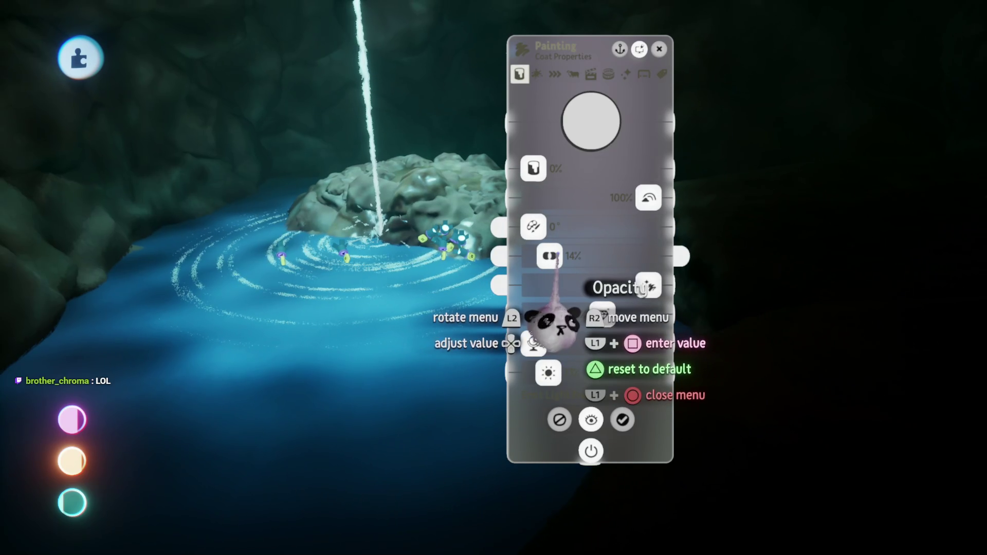
Slow the ripple animation's playback speed from 3% to 1%
{"action": "mouse_move", "coordinate": [577, 268]}
{"action": "key", "text": "Tab"}
{"action": "key", "text": "Tab"}
{"action": "key", "text": "Tab"}
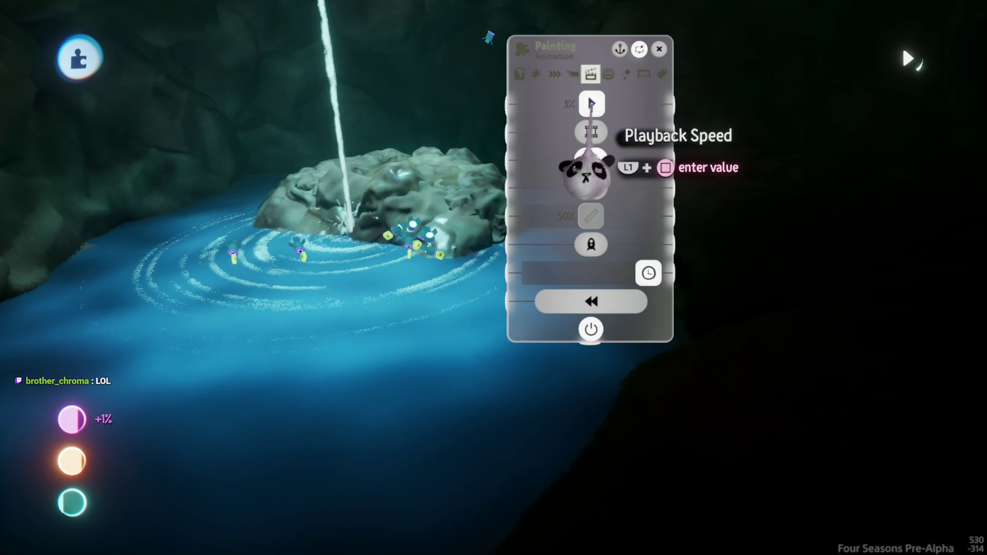
{"action": "left_click_drag", "start_coordinate": [591, 105], "coordinate": [590, 105]}
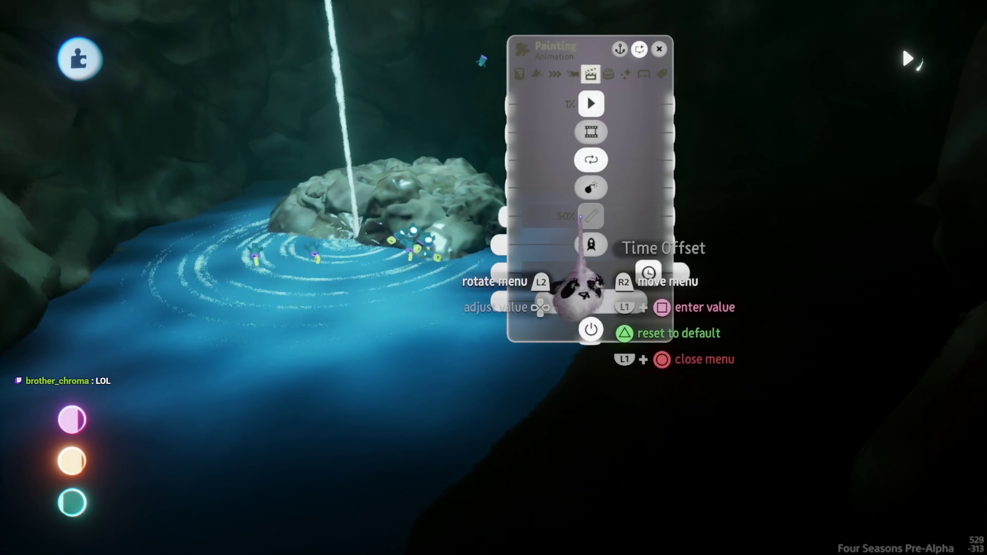
Add scale and position jitter to the duplicates and lower coat opacity to about 1%
{"action": "key", "text": "shift+Tab"}
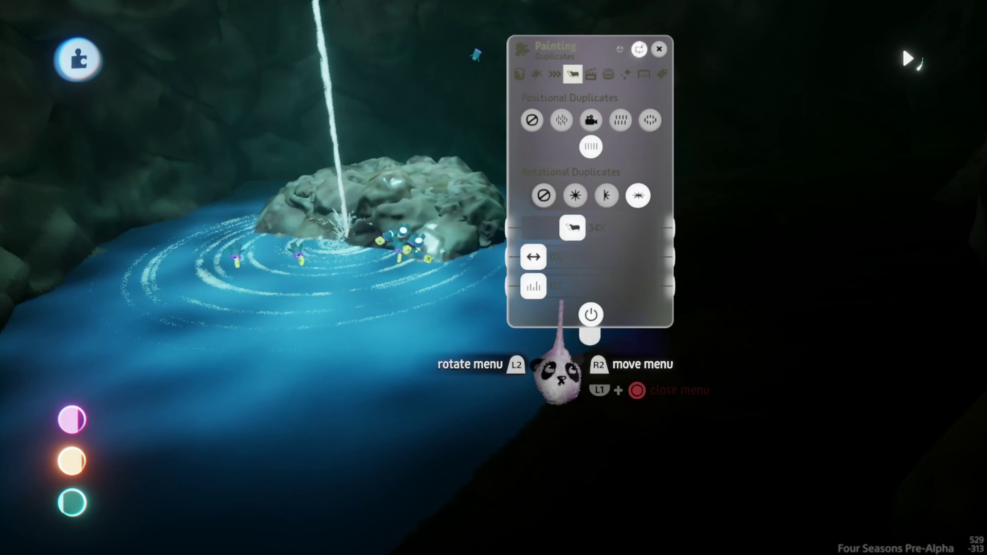
{"action": "left_click_drag", "start_coordinate": [533, 286], "coordinate": [625, 287]}
{"action": "mouse_move", "coordinate": [542, 257]}
{"action": "left_mouse_down"}
{"action": "mouse_move", "coordinate": [592, 257]}
{"action": "mouse_move", "coordinate": [611, 228]}
{"action": "mouse_move", "coordinate": [571, 228]}
{"action": "left_mouse_up"}
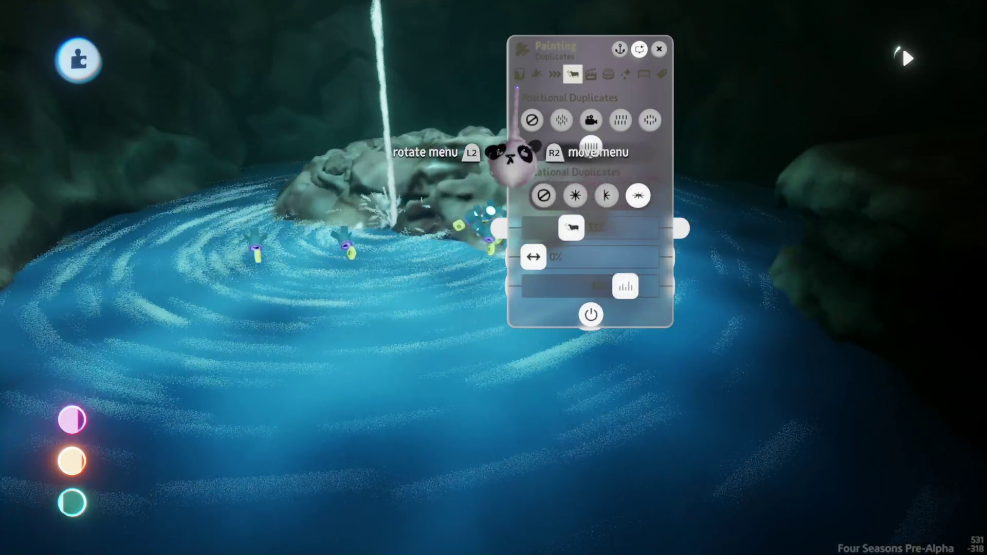
{"action": "left_click", "coordinate": [520, 74]}
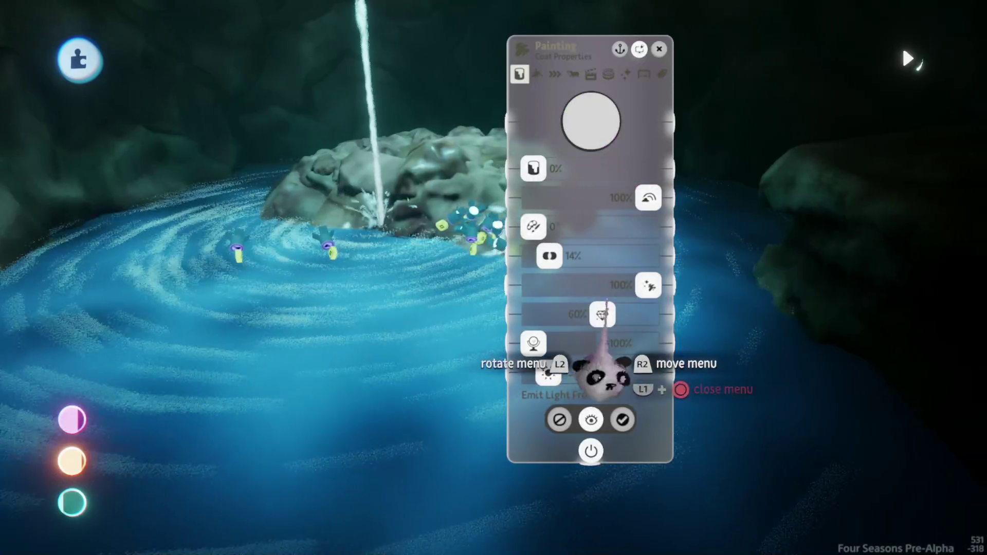
{"action": "mouse_move", "coordinate": [549, 255]}
{"action": "left_mouse_down"}
{"action": "mouse_move", "coordinate": [540, 256]}
{"action": "mouse_move", "coordinate": [650, 273]}
{"action": "left_mouse_up"}
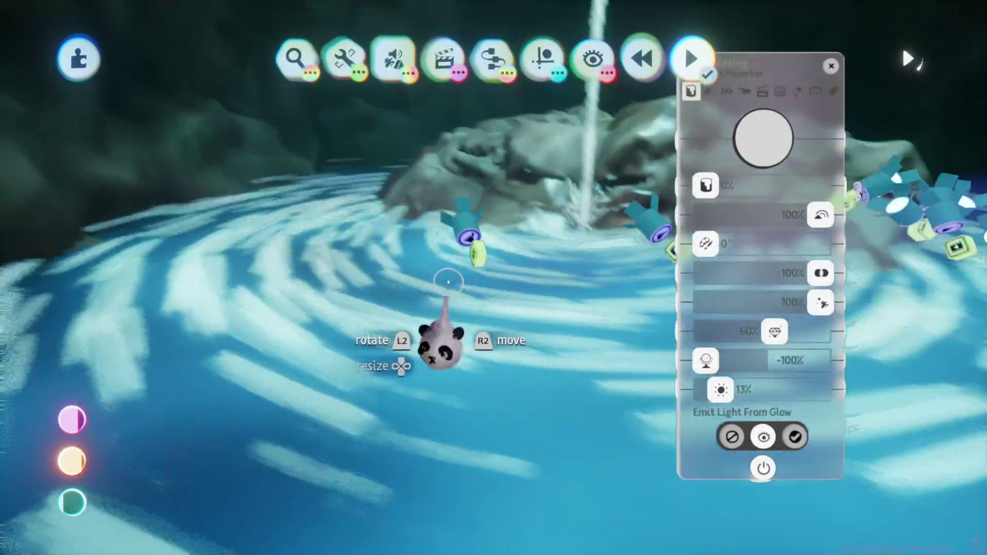
Switch to Precise Move and reopen the ripple painting's Duplicates settings
{"action": "mouse_move", "coordinate": [541, 58]}
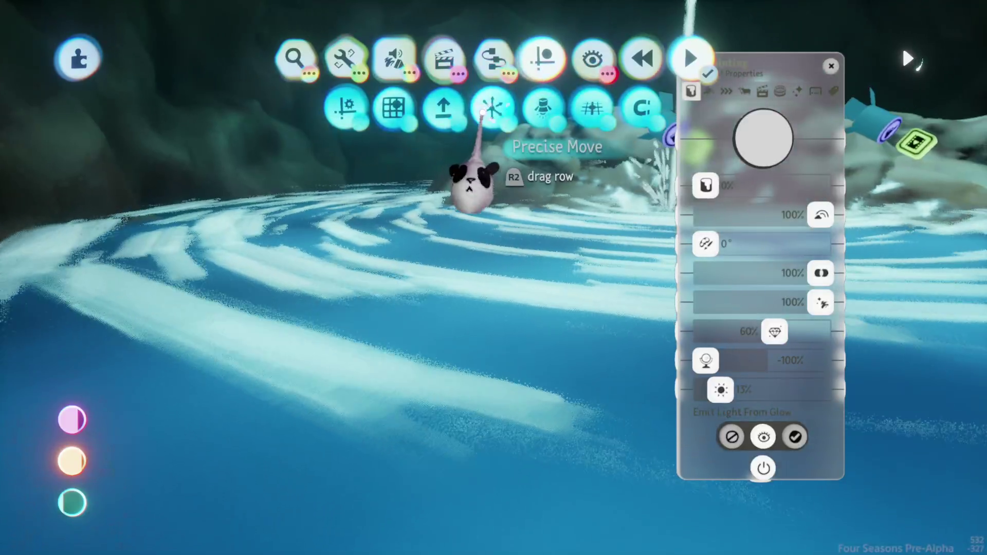
{"action": "left_click", "coordinate": [483, 111]}
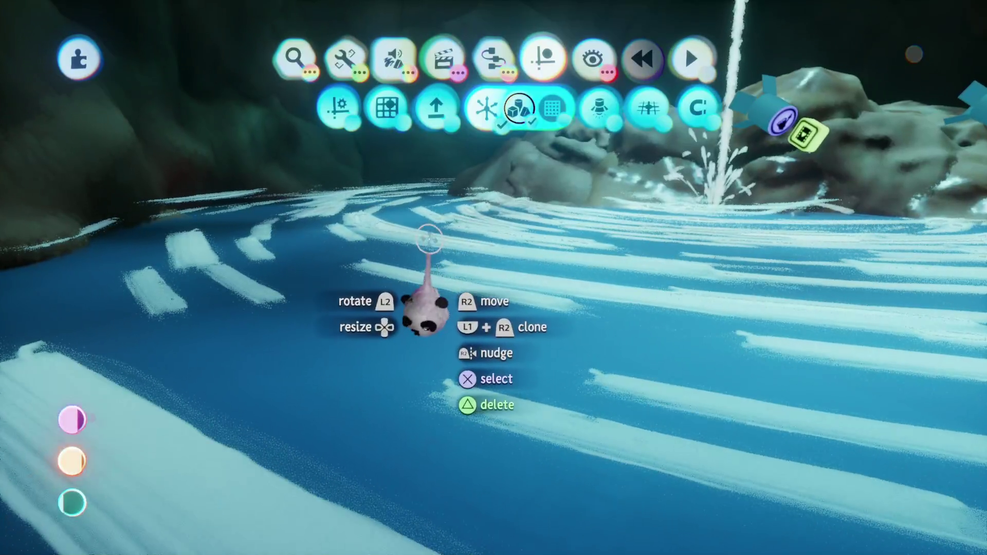
{"action": "left_click", "coordinate": [428, 239]}
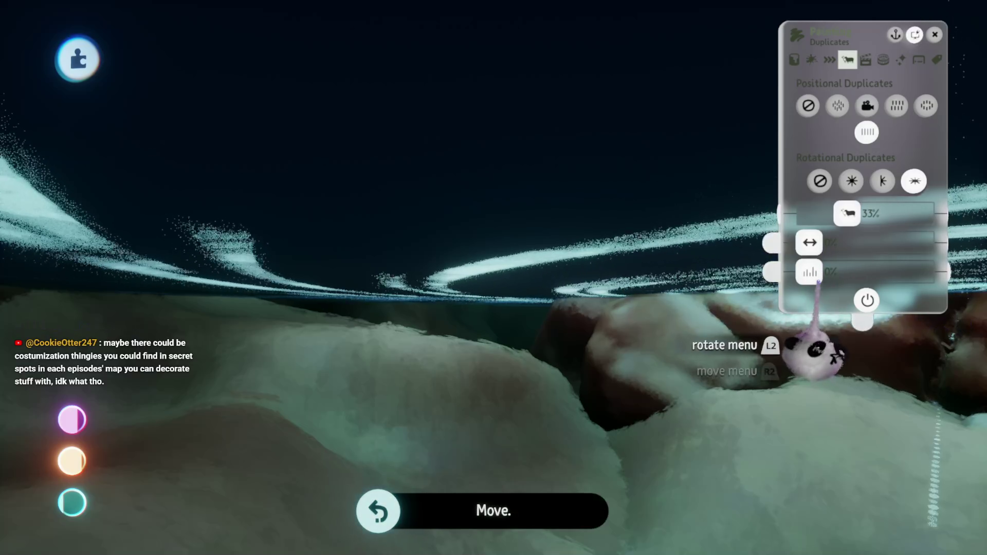
Reset duplicate copies to 0% and set the water paint's duplicate variation to 24%
{"action": "left_click_drag", "start_coordinate": [810, 272], "coordinate": [859, 272]}
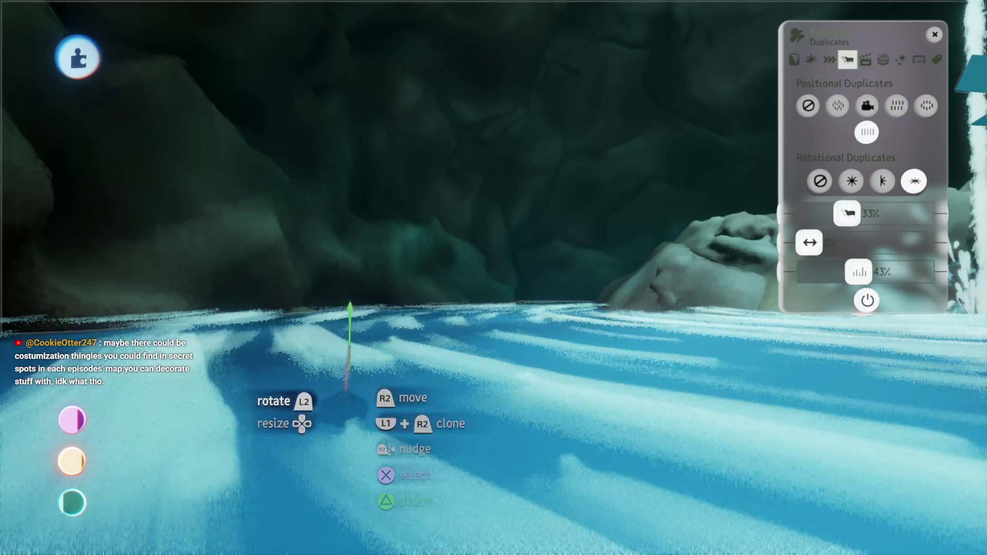
{"action": "left_click_drag", "start_coordinate": [859, 272], "coordinate": [810, 272]}
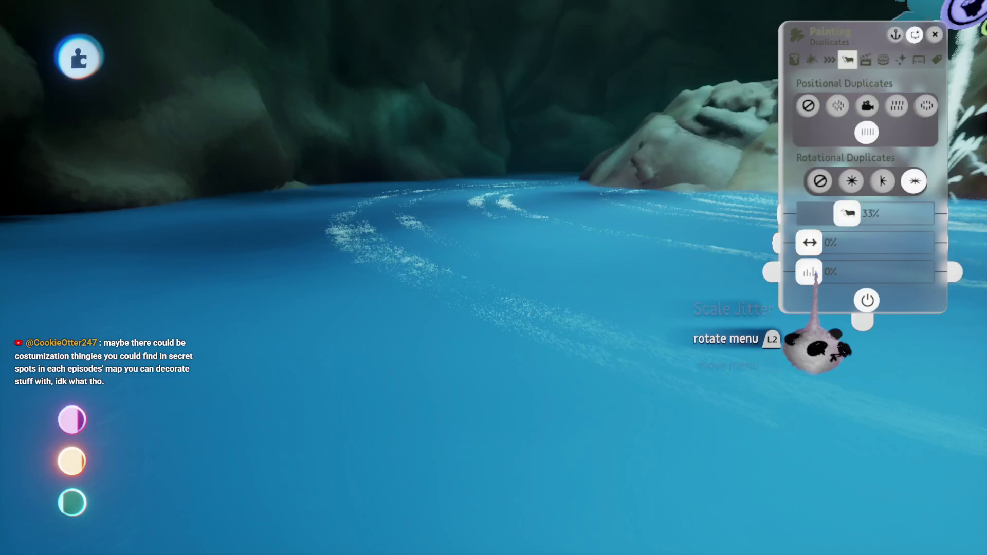
{"action": "left_click_drag", "start_coordinate": [810, 272], "coordinate": [818, 272]}
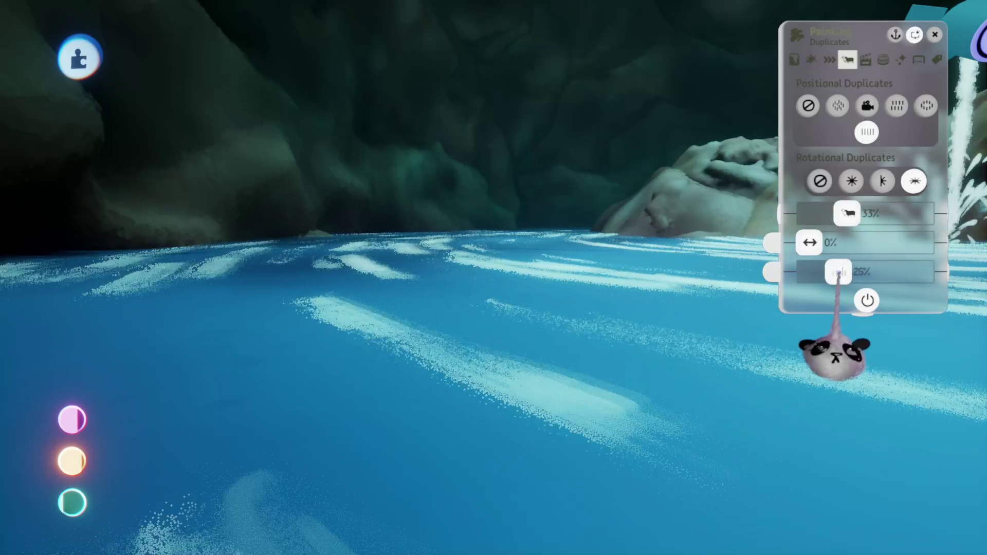
{"action": "left_click_drag", "start_coordinate": [838, 275], "coordinate": [837, 272]}
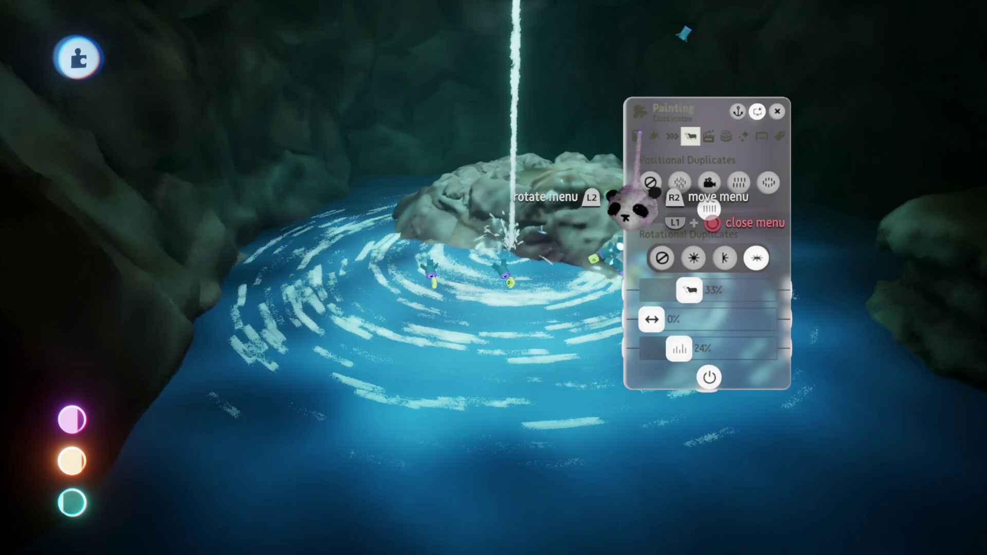
Review the paint's Coat and Fleck properties, then close the painting settings
{"action": "left_click", "coordinate": [638, 136]}
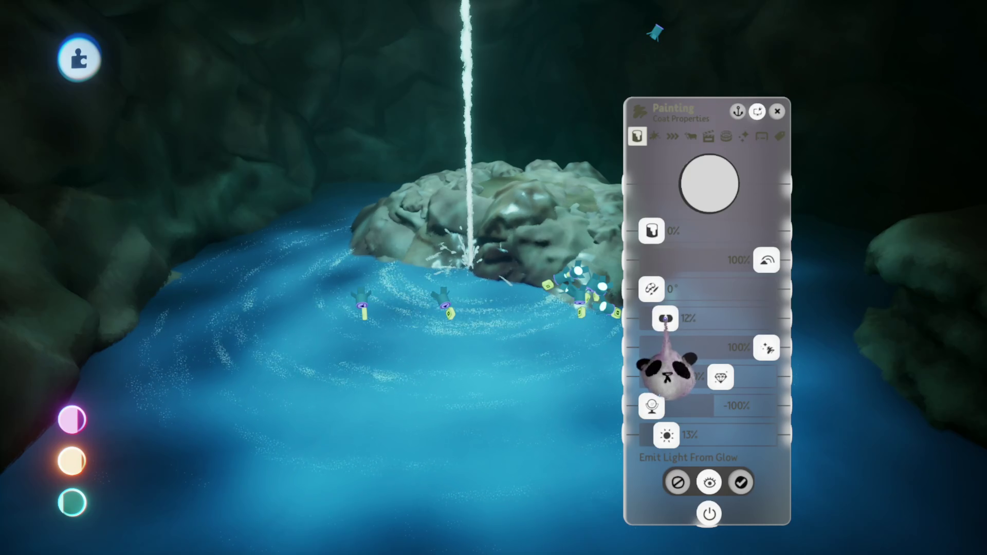
{"action": "left_click", "coordinate": [654, 136]}
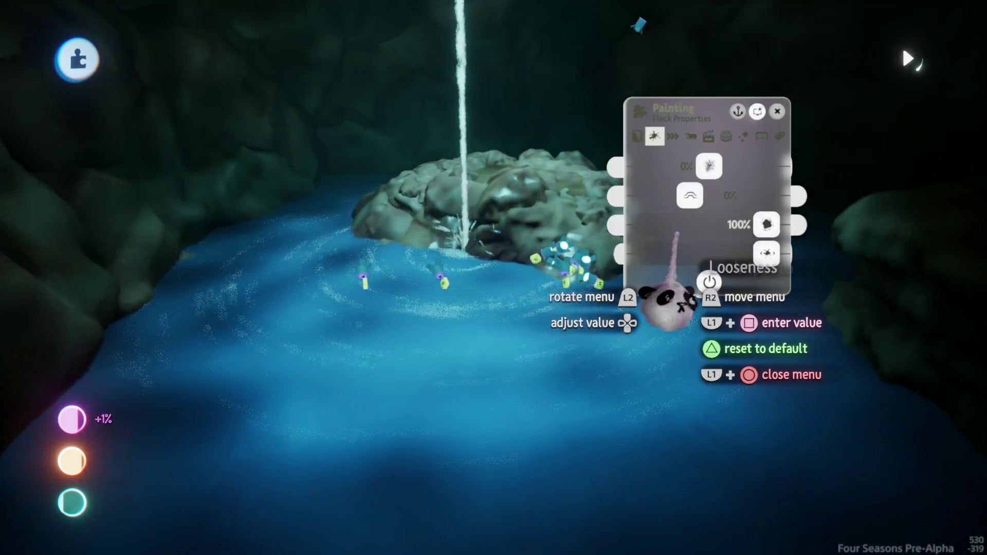
{"action": "key", "text": "Escape"}
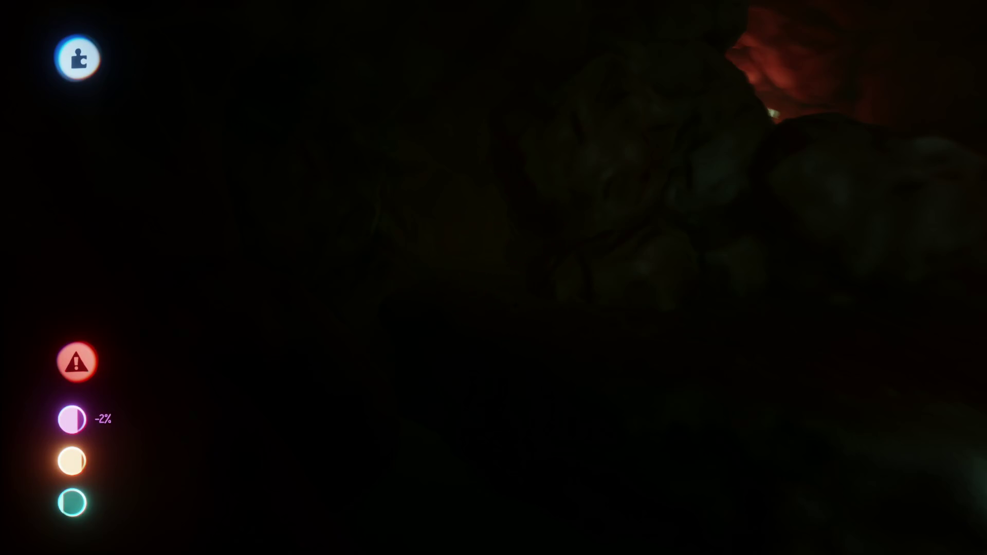
Exit sculpt mode and use the Move tool to carry the rock sculpture into the cave
{"action": "key", "text": "Escape"}
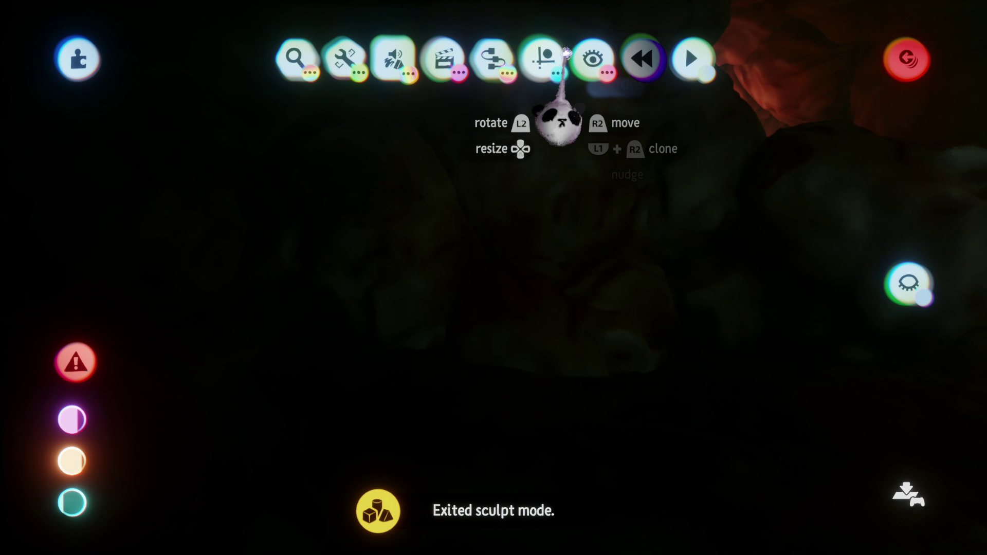
{"action": "left_click", "coordinate": [541, 61]}
{"action": "left_click", "coordinate": [491, 116]}
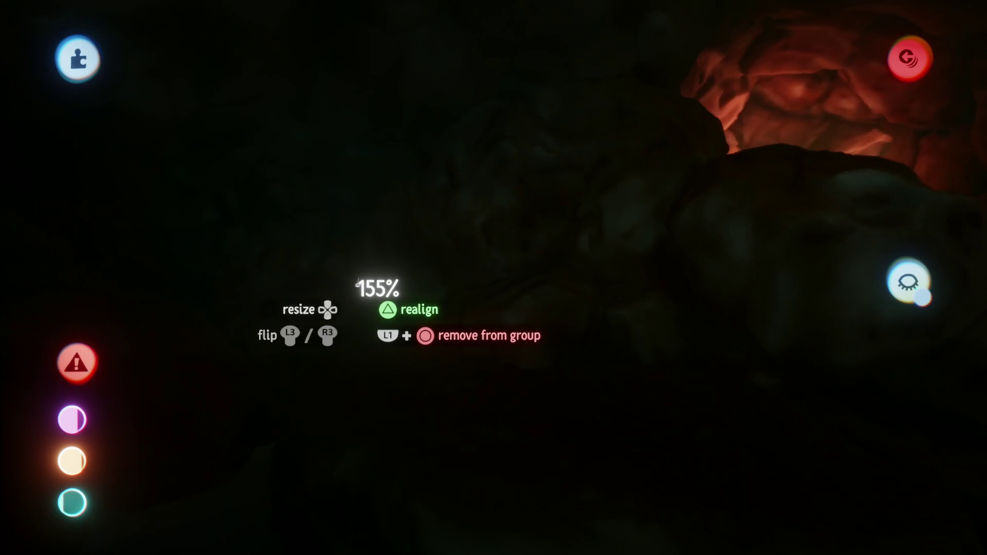
{"action": "mouse_move", "coordinate": [378, 289]}
{"action": "left_mouse_down"}
{"action": "mouse_move", "coordinate": [491, 294]}
{"action": "mouse_move", "coordinate": [530, 282]}
{"action": "left_mouse_up"}
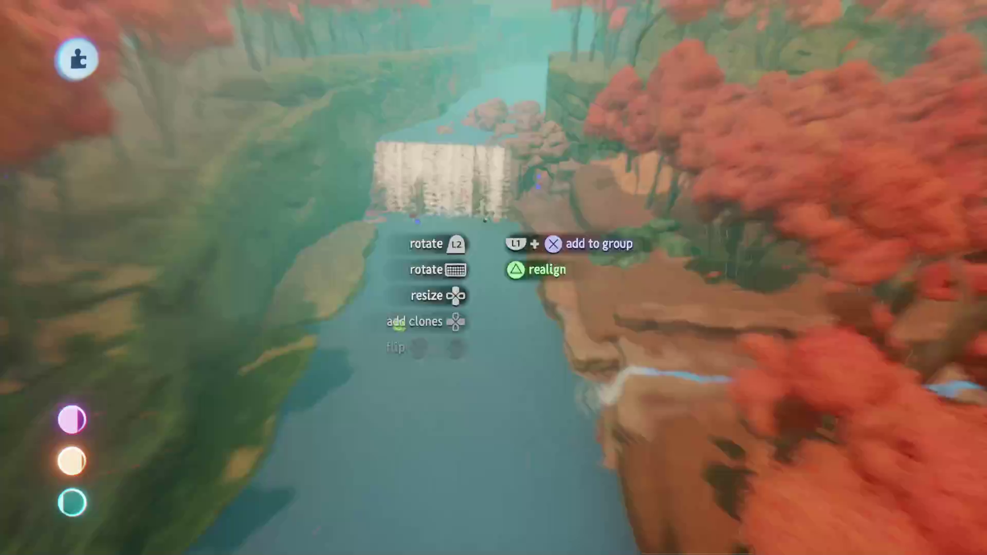
{"action": "mouse_move", "coordinate": [483, 221]}
{"action": "left_mouse_down"}
{"action": "mouse_move", "coordinate": [740, 214]}
{"action": "mouse_move", "coordinate": [476, 195]}
{"action": "mouse_move", "coordinate": [485, 170]}
{"action": "mouse_move", "coordinate": [448, 183]}
{"action": "mouse_move", "coordinate": [444, 212]}
{"action": "mouse_move", "coordinate": [418, 195]}
{"action": "left_mouse_up"}
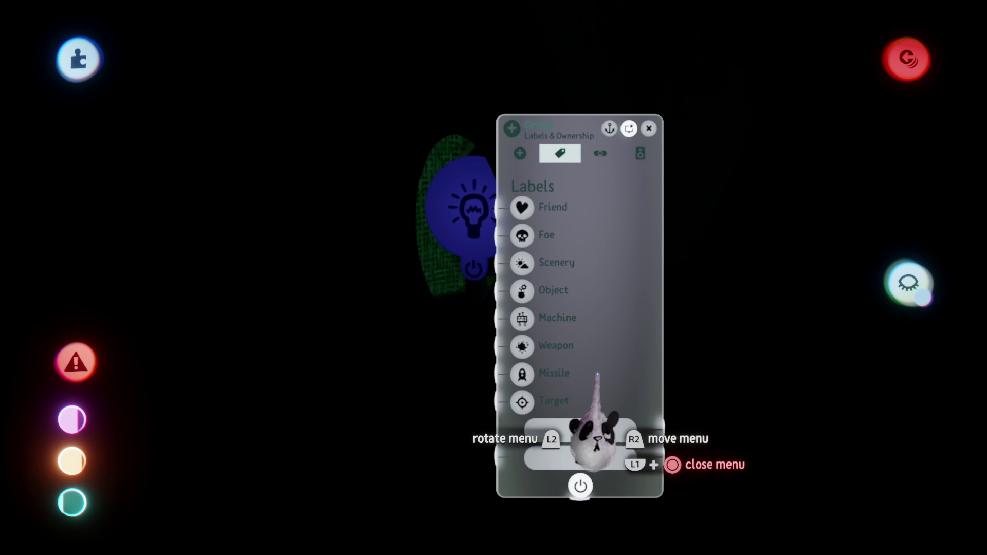
Close the light's Labels & Ownership and Physical Properties menus
{"action": "key", "text": "Escape"}
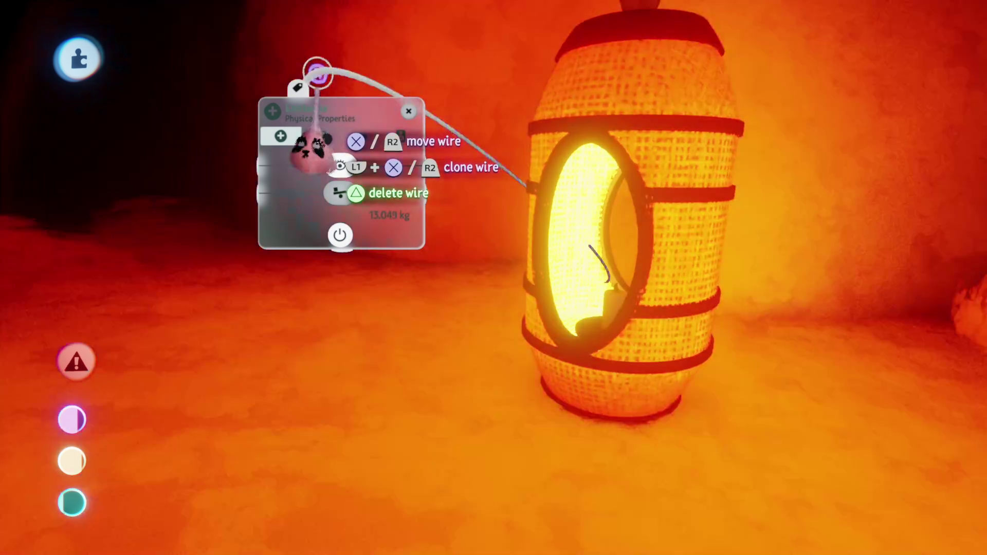
{"action": "key", "text": "Escape"}
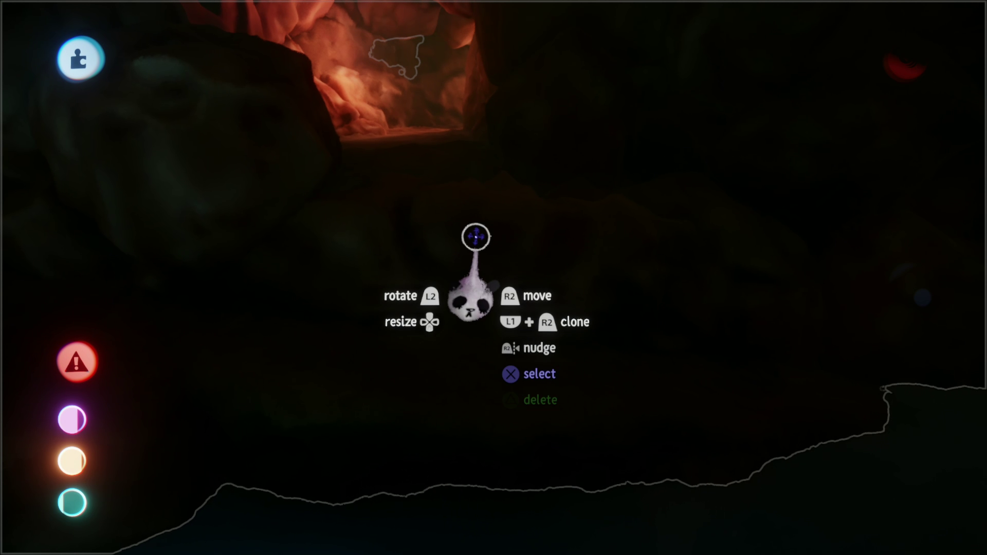
Exit sculpt mode and carry the rock group through the cave down to the waterfall pool
{"action": "key", "text": "Escape"}
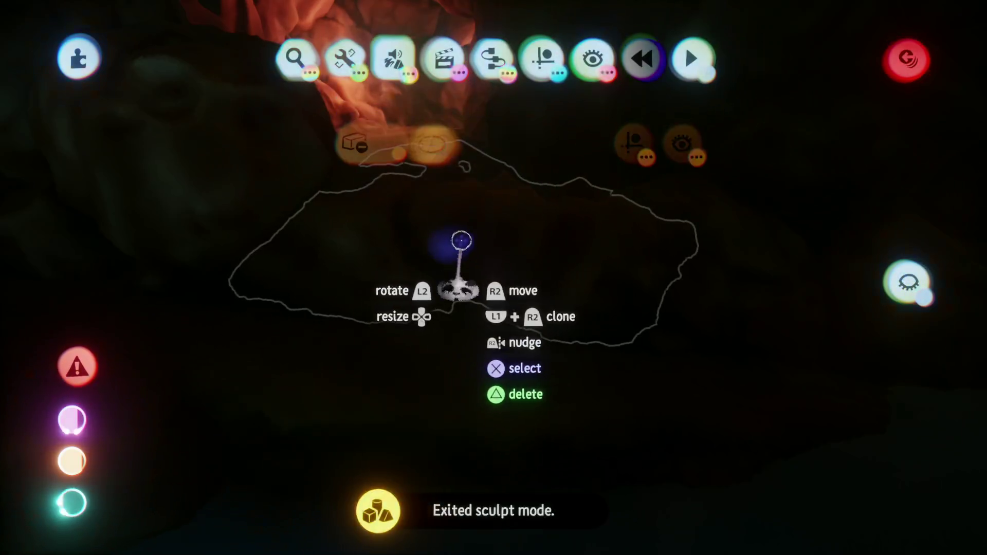
{"action": "mouse_move", "coordinate": [461, 241]}
{"action": "left_mouse_down"}
{"action": "mouse_move", "coordinate": [482, 258]}
{"action": "mouse_move", "coordinate": [457, 282]}
{"action": "mouse_move", "coordinate": [453, 321]}
{"action": "mouse_move", "coordinate": [360, 514]}
{"action": "mouse_move", "coordinate": [438, 411]}
{"action": "mouse_move", "coordinate": [477, 227]}
{"action": "mouse_move", "coordinate": [465, 298]}
{"action": "mouse_move", "coordinate": [419, 379]}
{"action": "mouse_move", "coordinate": [452, 377]}
{"action": "mouse_move", "coordinate": [438, 369]}
{"action": "mouse_move", "coordinate": [404, 417]}
{"action": "mouse_move", "coordinate": [430, 344]}
{"action": "mouse_move", "coordinate": [392, 394]}
{"action": "mouse_move", "coordinate": [408, 377]}
{"action": "left_mouse_up"}
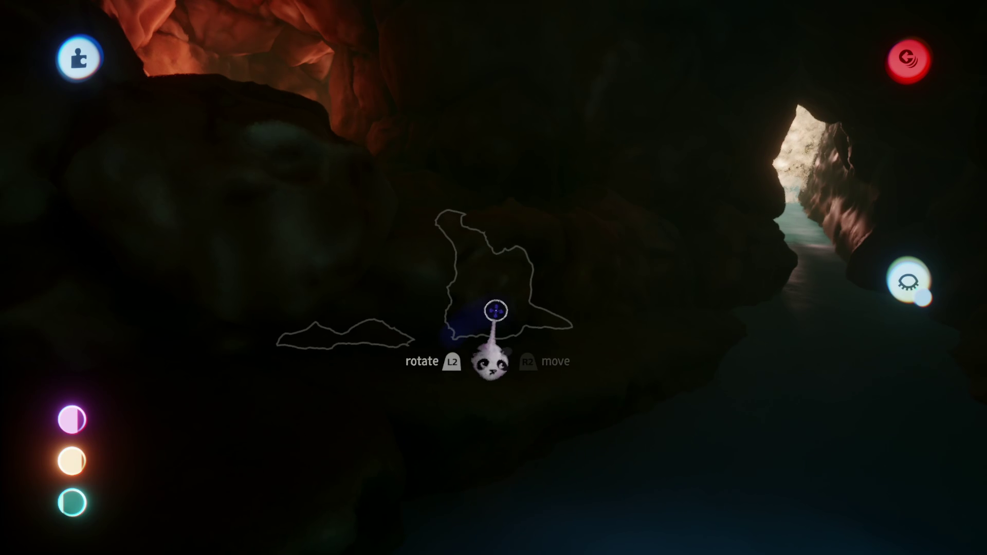
{"action": "mouse_move", "coordinate": [496, 310]}
{"action": "left_mouse_down"}
{"action": "mouse_move", "coordinate": [442, 391]}
{"action": "mouse_move", "coordinate": [422, 334]}
{"action": "mouse_move", "coordinate": [380, 455]}
{"action": "left_mouse_up"}
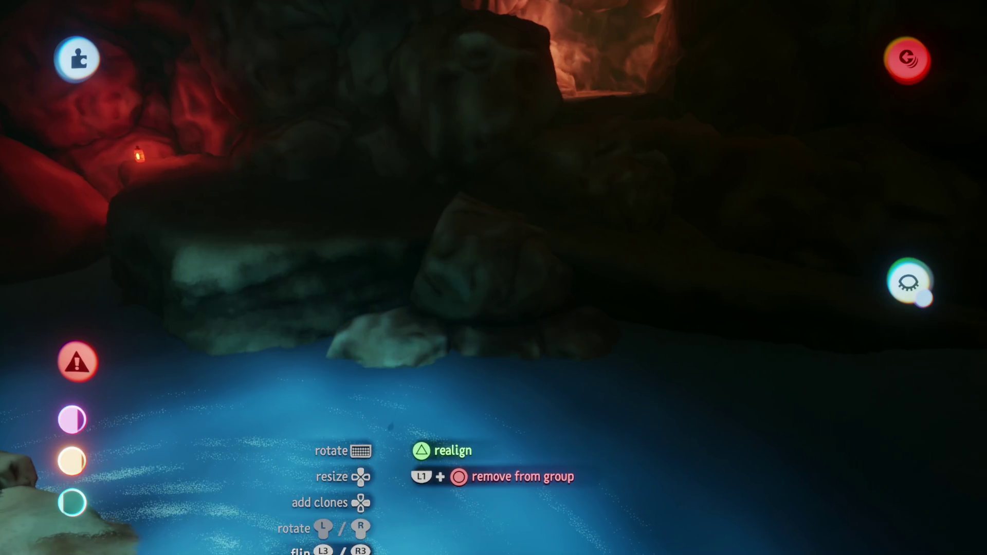
{"action": "mouse_move", "coordinate": [427, 329]}
{"action": "left_mouse_down"}
{"action": "mouse_move", "coordinate": [427, 346]}
{"action": "mouse_move", "coordinate": [461, 379]}
{"action": "left_mouse_up"}
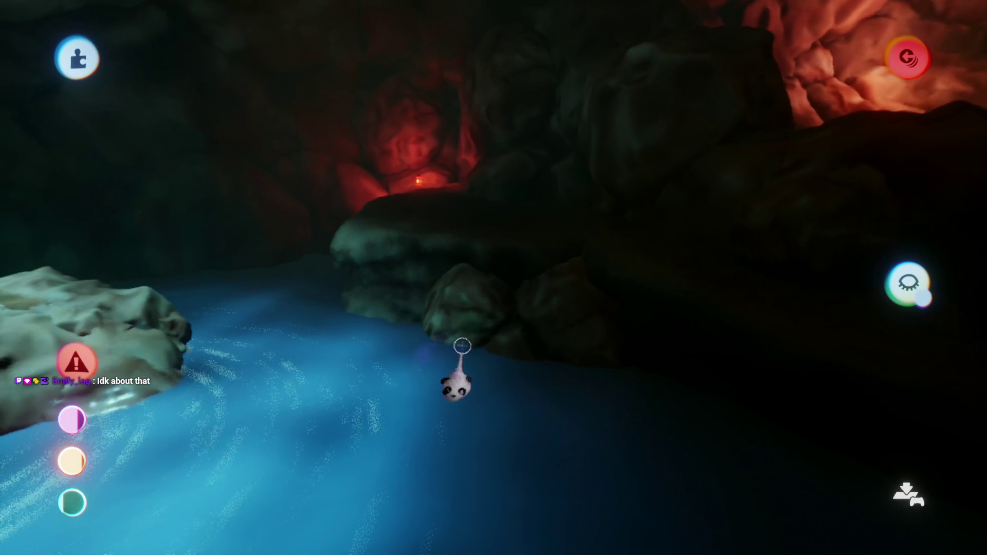
{"action": "mouse_move", "coordinate": [504, 323]}
{"action": "left_mouse_down"}
{"action": "mouse_move", "coordinate": [475, 417]}
{"action": "mouse_move", "coordinate": [424, 349]}
{"action": "mouse_move", "coordinate": [411, 372]}
{"action": "mouse_move", "coordinate": [442, 435]}
{"action": "mouse_move", "coordinate": [448, 370]}
{"action": "mouse_move", "coordinate": [460, 353]}
{"action": "mouse_move", "coordinate": [412, 349]}
{"action": "mouse_move", "coordinate": [476, 335]}
{"action": "left_mouse_up"}
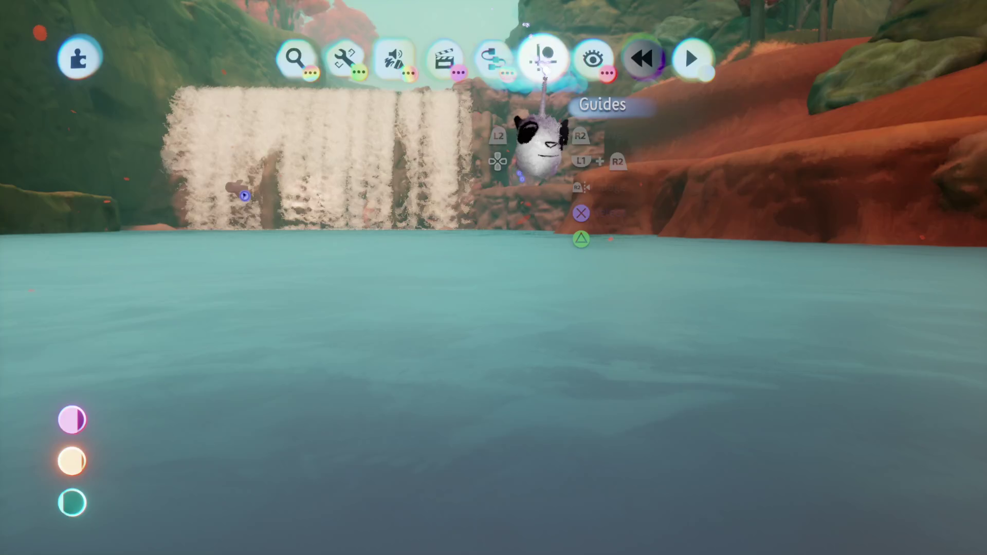
Toggle Paint off under Guides > Show/Hide so only the sculpted rocks remain visible
{"action": "left_click", "coordinate": [544, 60]}
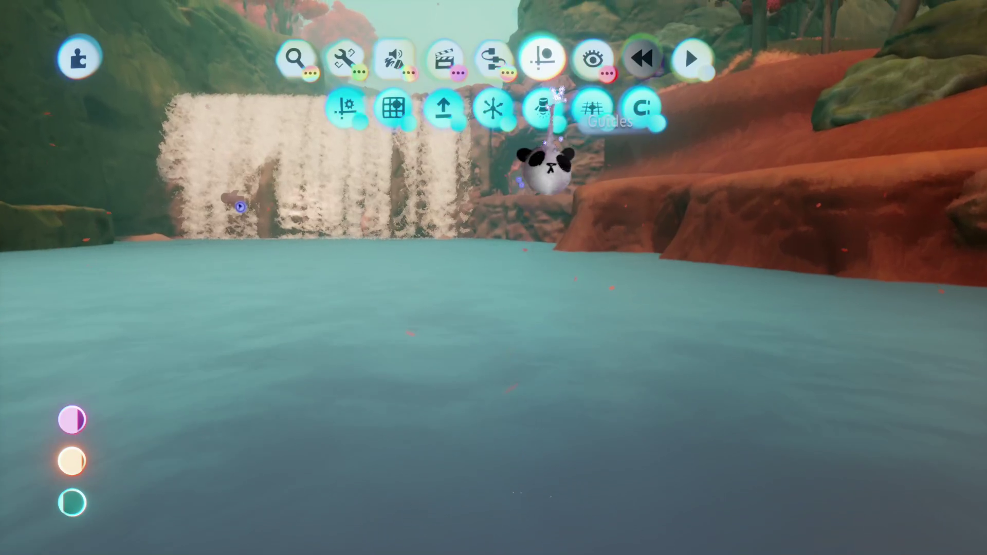
{"action": "left_click", "coordinate": [592, 59]}
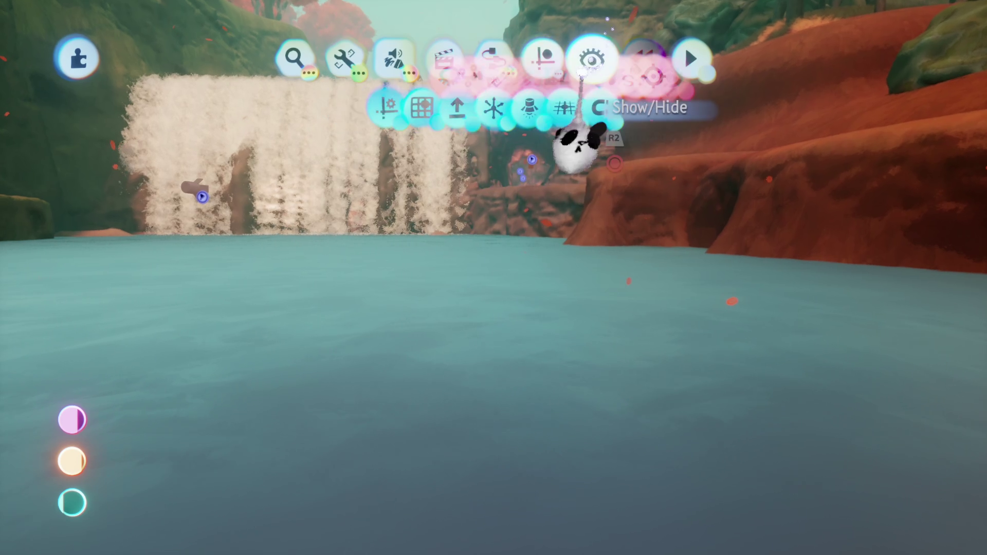
{"action": "left_click", "coordinate": [619, 108]}
{"action": "key", "text": "Escape"}
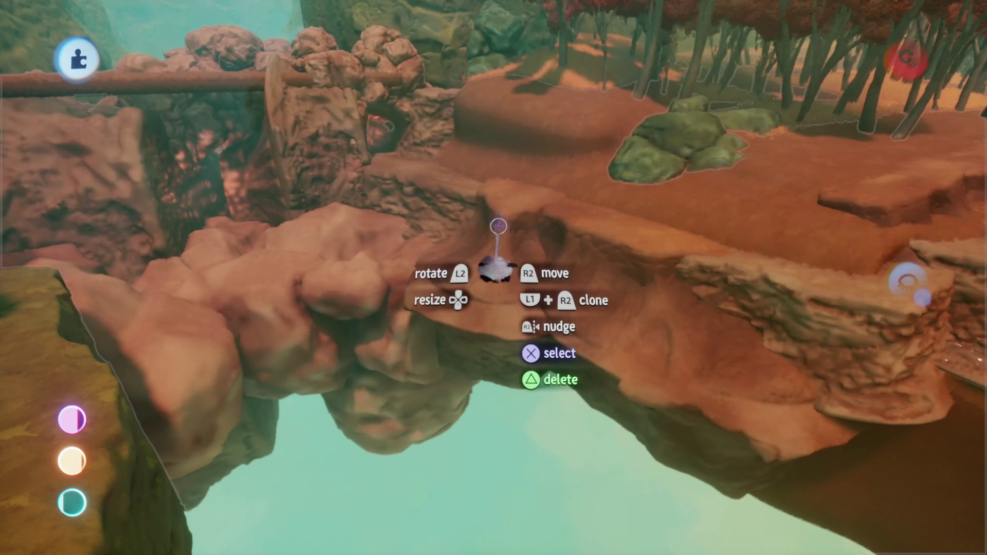
{"action": "key", "text": "Escape"}
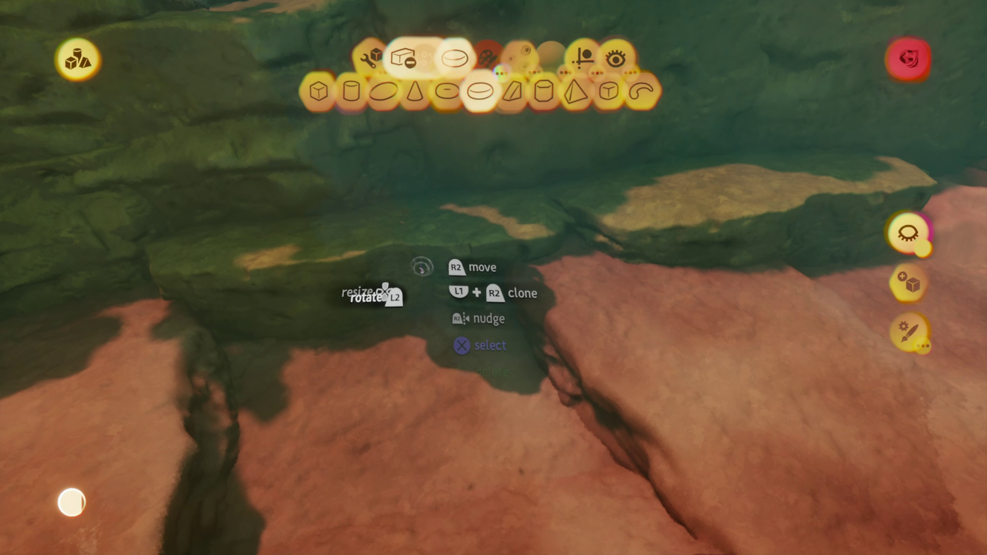
Exit sculpt mode and pick up the rock slab beside the green cliff
{"action": "key", "text": "Escape"}
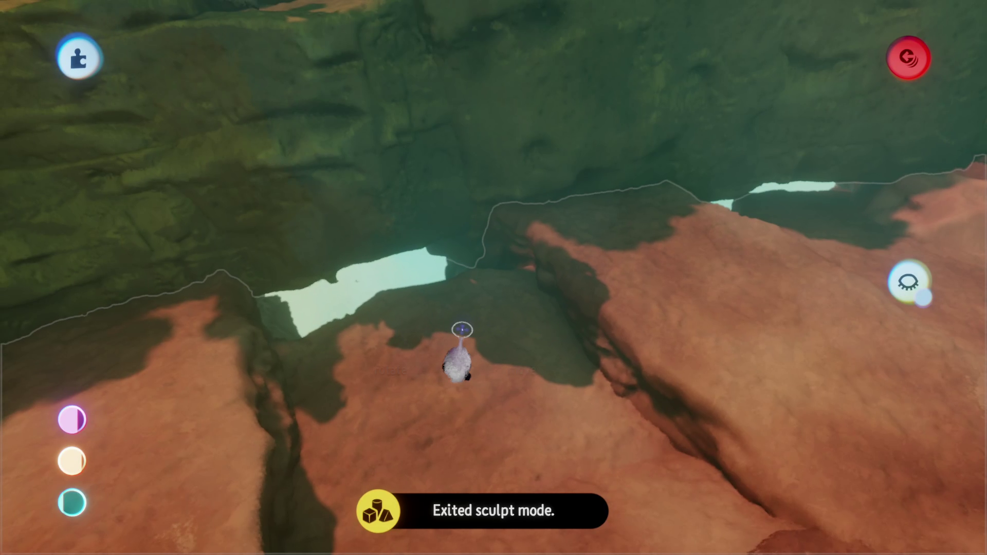
{"action": "mouse_move", "coordinate": [467, 354]}
{"action": "left_mouse_down"}
{"action": "mouse_move", "coordinate": [501, 249]}
{"action": "mouse_move", "coordinate": [489, 286]}
{"action": "mouse_move", "coordinate": [484, 219]}
{"action": "mouse_move", "coordinate": [481, 260]}
{"action": "mouse_move", "coordinate": [518, 221]}
{"action": "mouse_move", "coordinate": [492, 211]}
{"action": "left_mouse_up"}
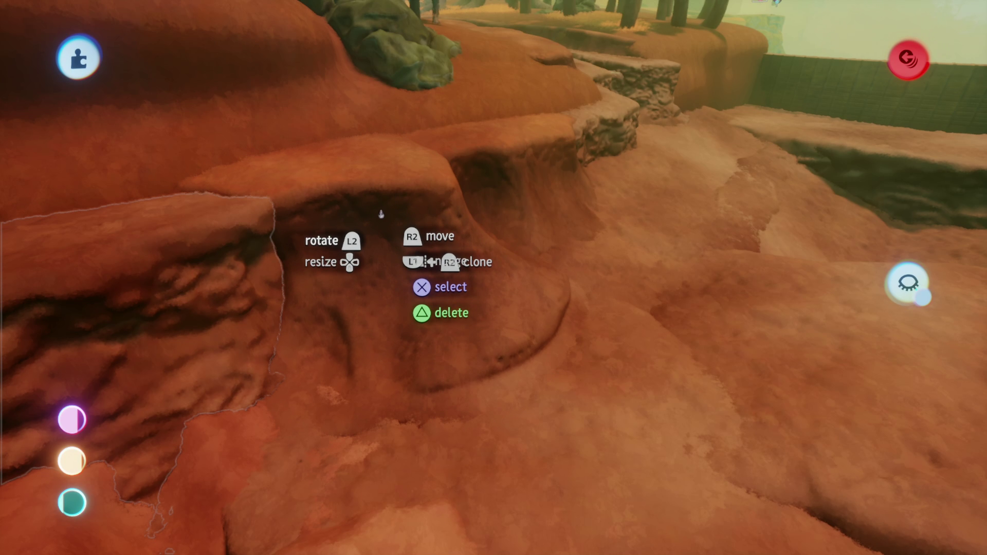
Set the slab down, turn Paint visibility back on, and fly toward the wooden dam
{"action": "mouse_move", "coordinate": [381, 210]}
{"action": "left_mouse_down"}
{"action": "mouse_move", "coordinate": [475, 247]}
{"action": "mouse_move", "coordinate": [509, 195]}
{"action": "mouse_move", "coordinate": [501, 234]}
{"action": "mouse_move", "coordinate": [520, 205]}
{"action": "mouse_move", "coordinate": [601, 242]}
{"action": "left_mouse_up"}
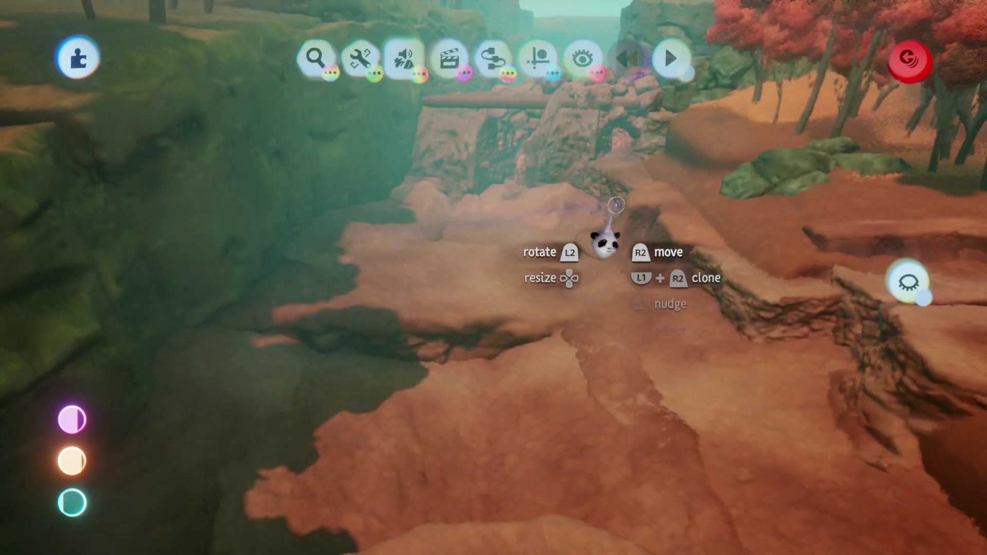
{"action": "left_click", "coordinate": [545, 59]}
{"action": "left_click", "coordinate": [592, 59]}
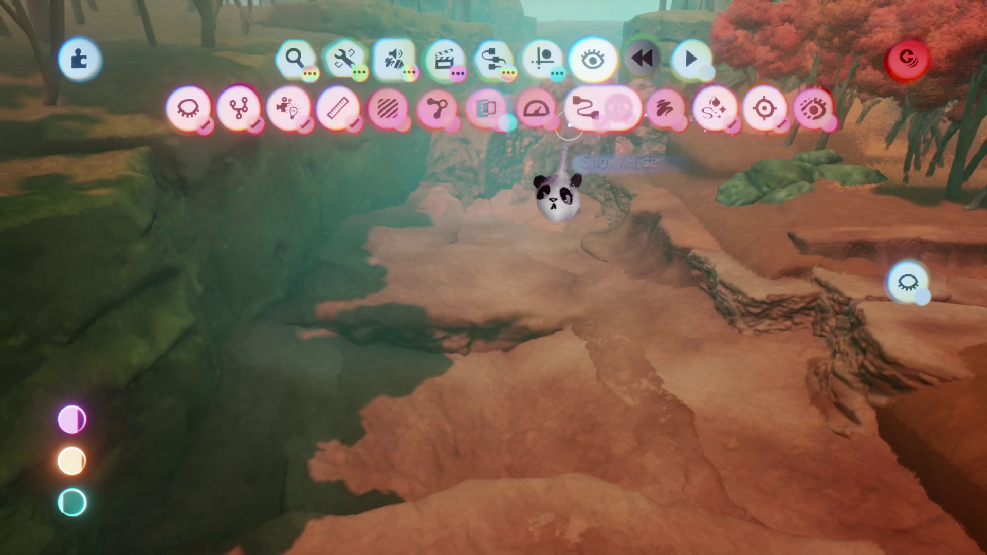
{"action": "mouse_move", "coordinate": [649, 178]}
{"action": "left_mouse_down"}
{"action": "mouse_move", "coordinate": [514, 334]}
{"action": "mouse_move", "coordinate": [494, 265]}
{"action": "mouse_move", "coordinate": [503, 264]}
{"action": "mouse_move", "coordinate": [483, 401]}
{"action": "mouse_move", "coordinate": [482, 283]}
{"action": "left_mouse_up"}
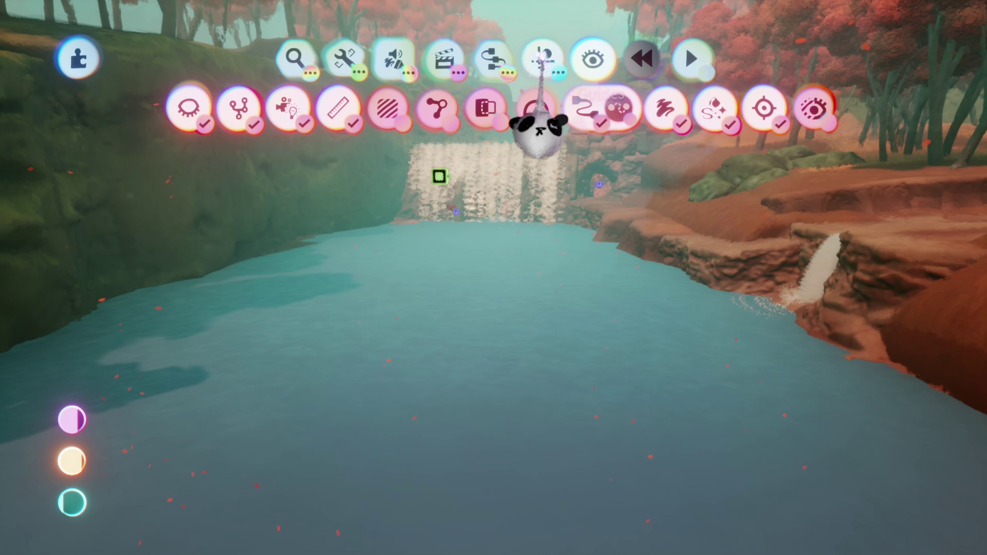
Pick a cube stamp from the shape tools and frame the view on the wooden dam
{"action": "left_click", "coordinate": [542, 59]}
{"action": "left_click", "coordinate": [394, 57]}
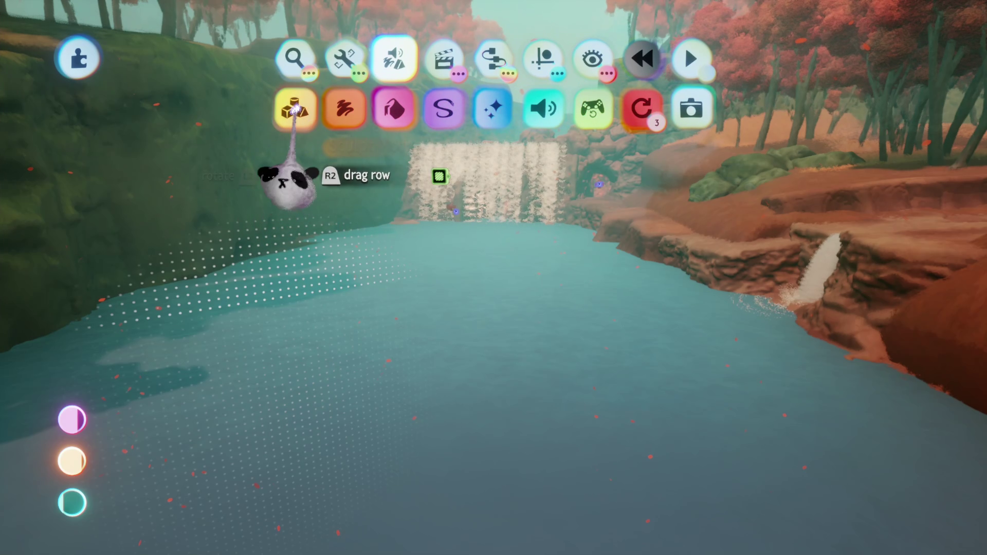
{"action": "left_click", "coordinate": [293, 106]}
{"action": "mouse_move", "coordinate": [485, 321]}
{"action": "left_mouse_down"}
{"action": "mouse_move", "coordinate": [463, 254]}
{"action": "mouse_move", "coordinate": [446, 291]}
{"action": "mouse_move", "coordinate": [456, 263]}
{"action": "mouse_move", "coordinate": [455, 308]}
{"action": "left_mouse_up"}
{"action": "key", "text": "Escape"}
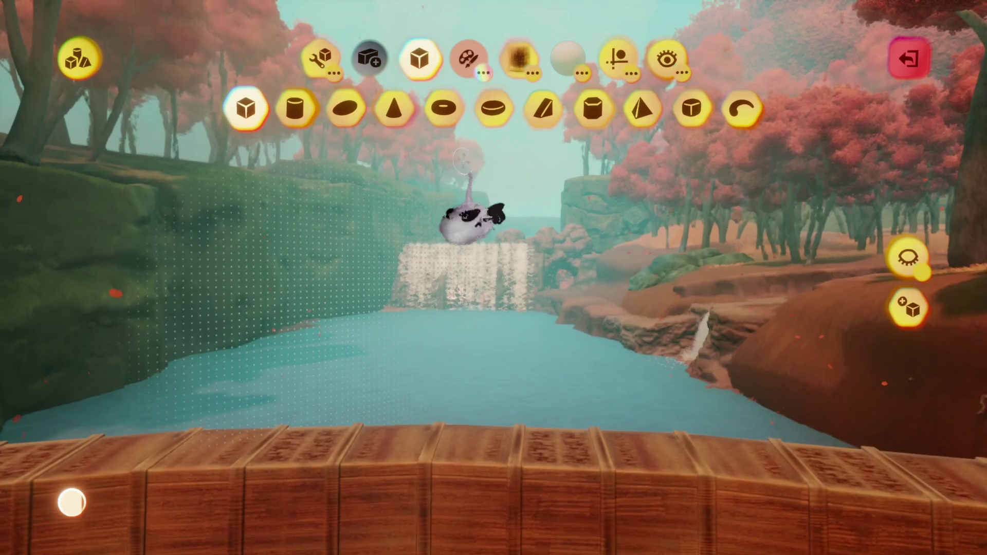
Stamp a large, loose, fluffy cube over the wooden dam
{"action": "left_click", "coordinate": [246, 108]}
{"action": "mouse_move", "coordinate": [473, 341]}
{"action": "left_mouse_down"}
{"action": "mouse_move", "coordinate": [441, 331]}
{"action": "mouse_move", "coordinate": [468, 280]}
{"action": "left_mouse_up"}
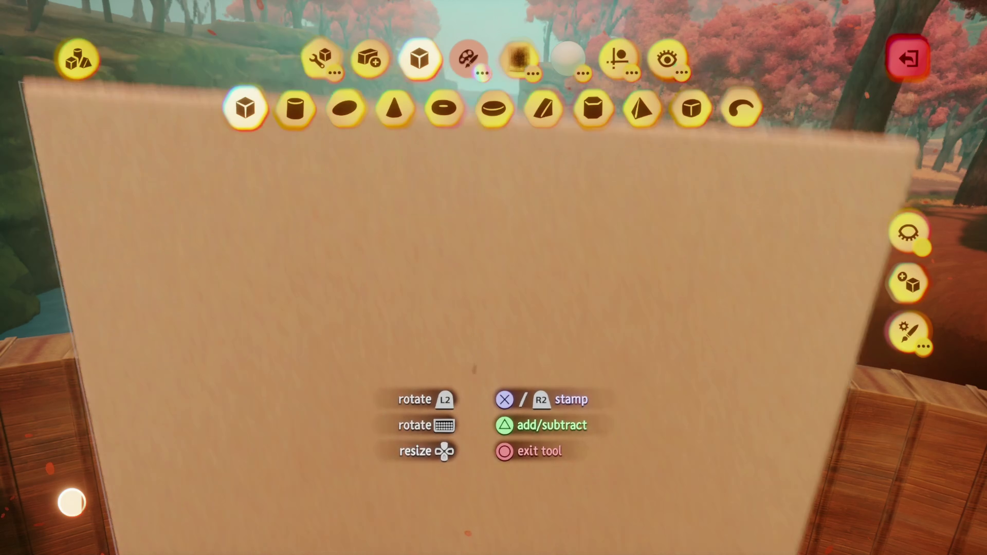
{"action": "left_click", "coordinate": [453, 309]}
{"action": "left_click_drag", "start_coordinate": [560, 54], "coordinate": [505, 49]}
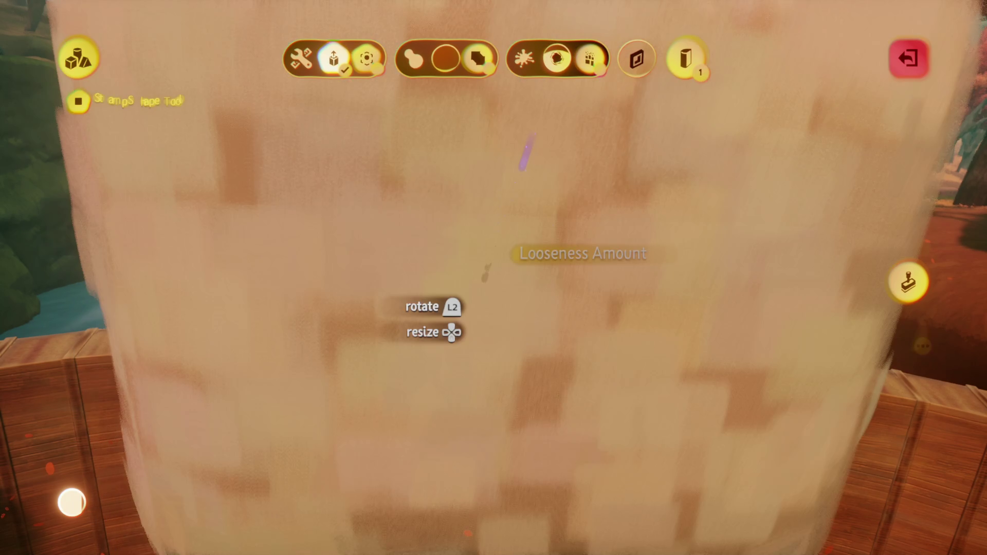
{"action": "key", "text": "Escape"}
Orbit to view the sandy slab from above and leave the shape editor
{"action": "mouse_move", "coordinate": [452, 339]}
{"action": "left_mouse_down"}
{"action": "mouse_move", "coordinate": [463, 350]}
{"action": "mouse_move", "coordinate": [463, 324]}
{"action": "mouse_move", "coordinate": [452, 401]}
{"action": "left_mouse_up"}
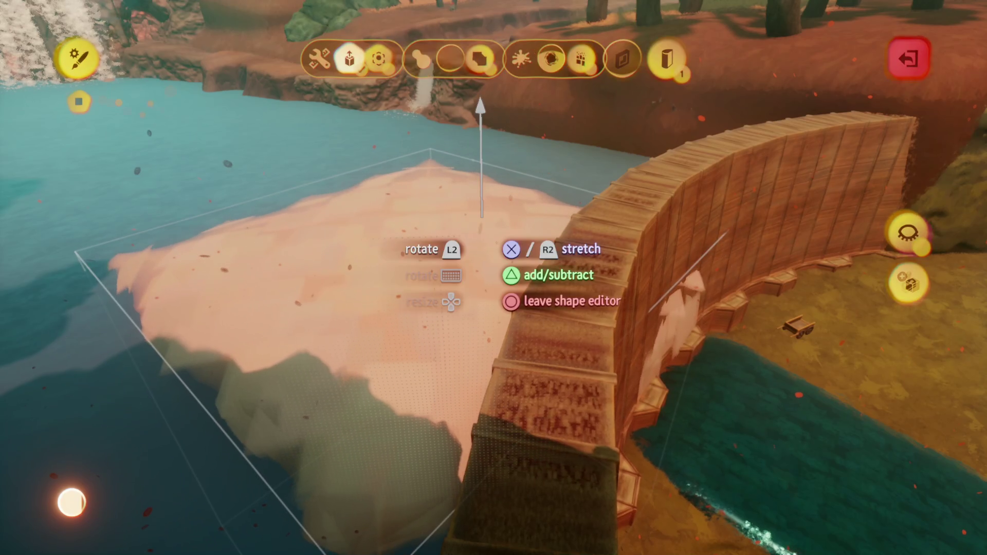
{"action": "left_click_drag", "start_coordinate": [481, 105], "coordinate": [555, 119]}
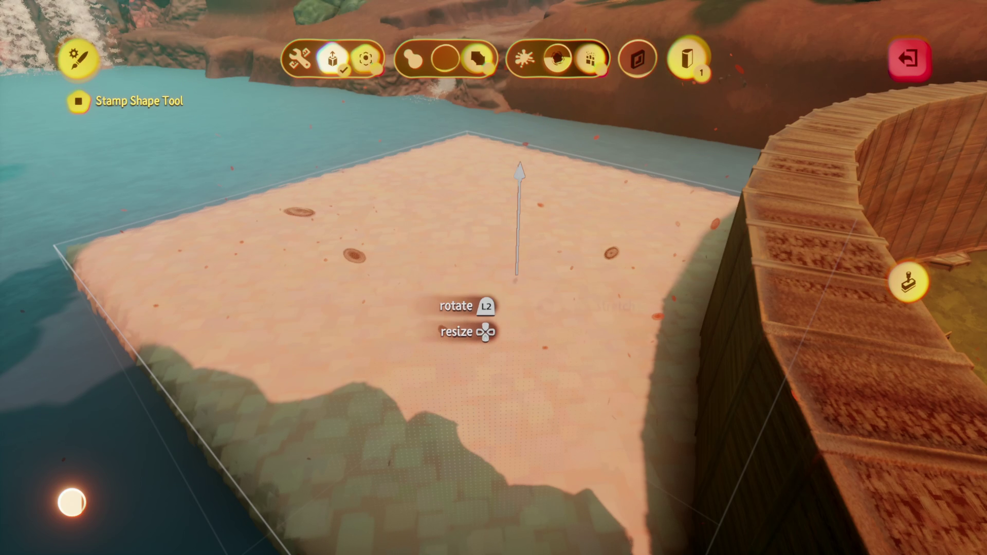
{"action": "key", "text": "Escape"}
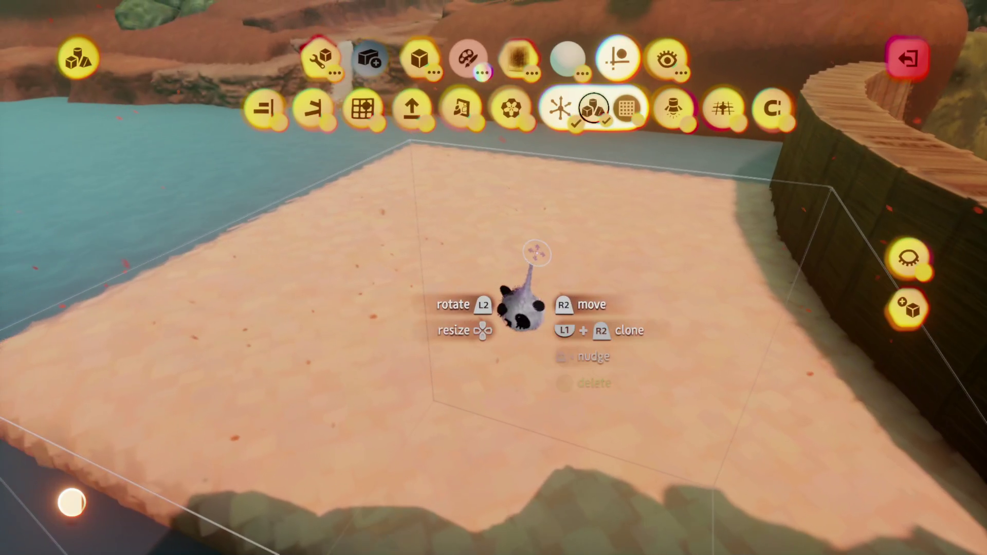
Tint the slab sculpture orange in its Outer Properties colour wheel
{"action": "key", "text": "Escape"}
{"action": "left_click", "coordinate": [549, 253]}
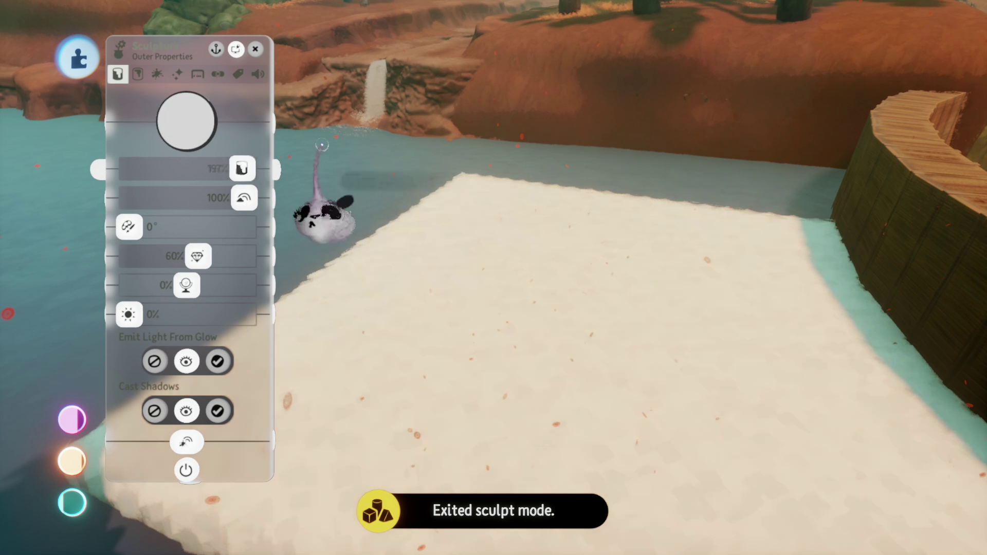
{"action": "left_click", "coordinate": [208, 119]}
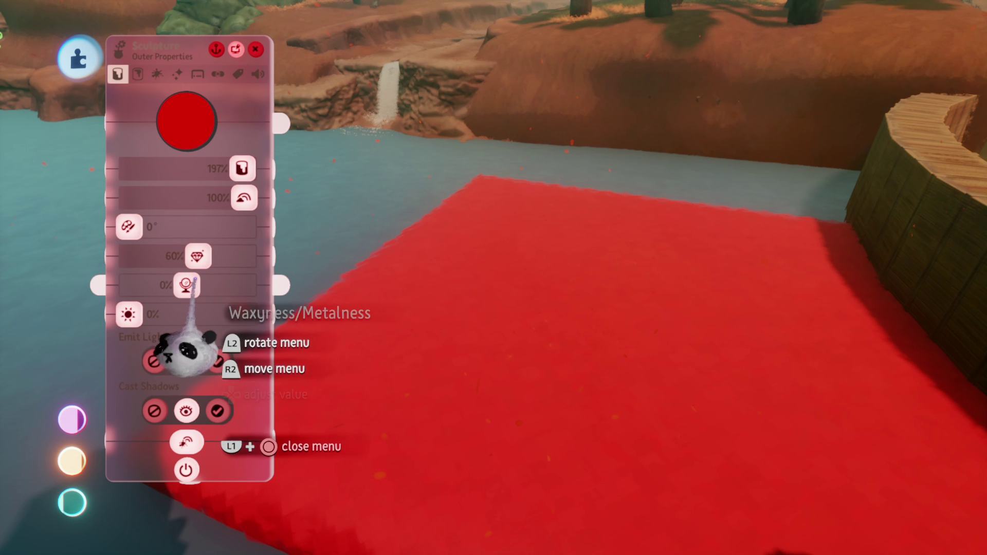
{"action": "left_click_drag", "start_coordinate": [207, 111], "coordinate": [202, 99]}
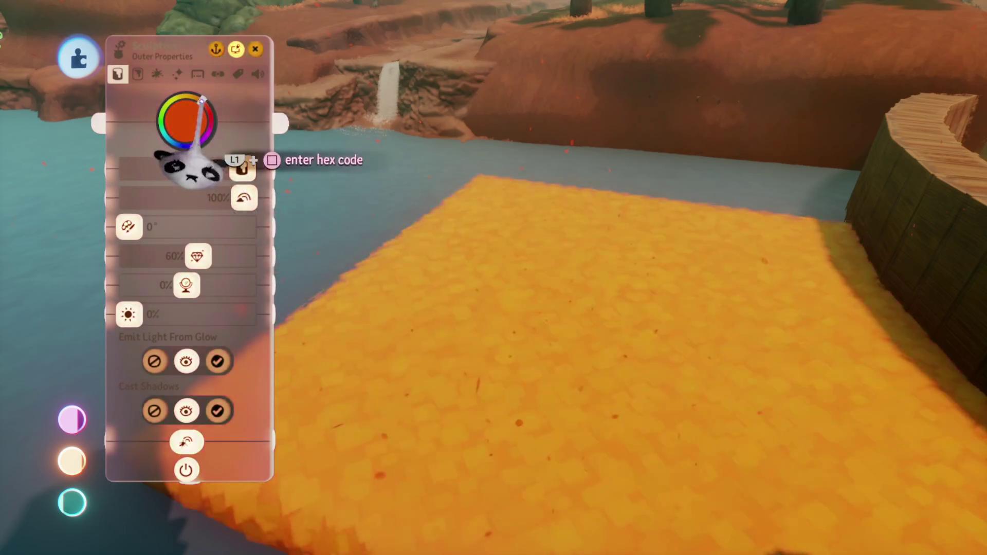
{"action": "key", "text": "Escape"}
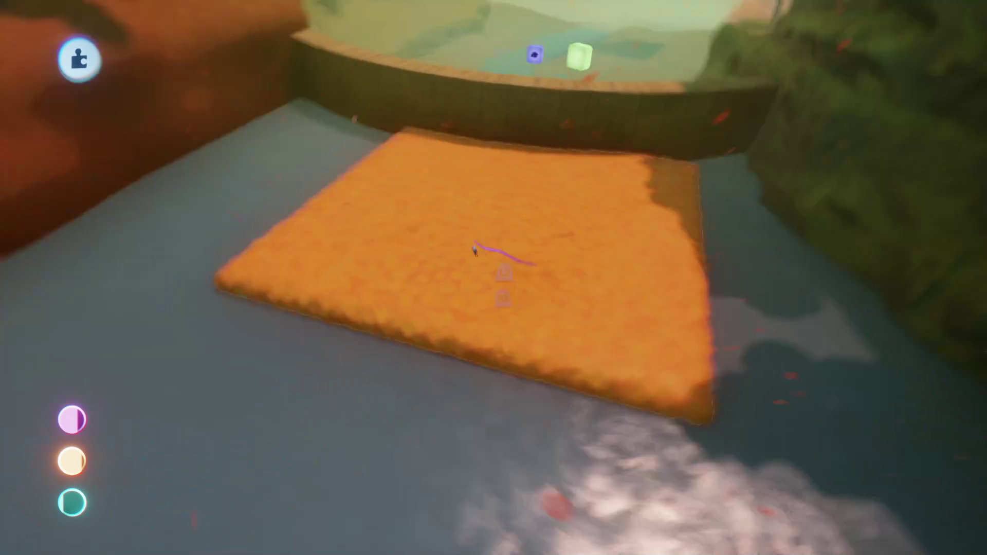
Bring up the main creation menu, then dismiss the gallery to resume editing
{"action": "key", "text": "Return"}
{"action": "left_click", "coordinate": [288, 114]}
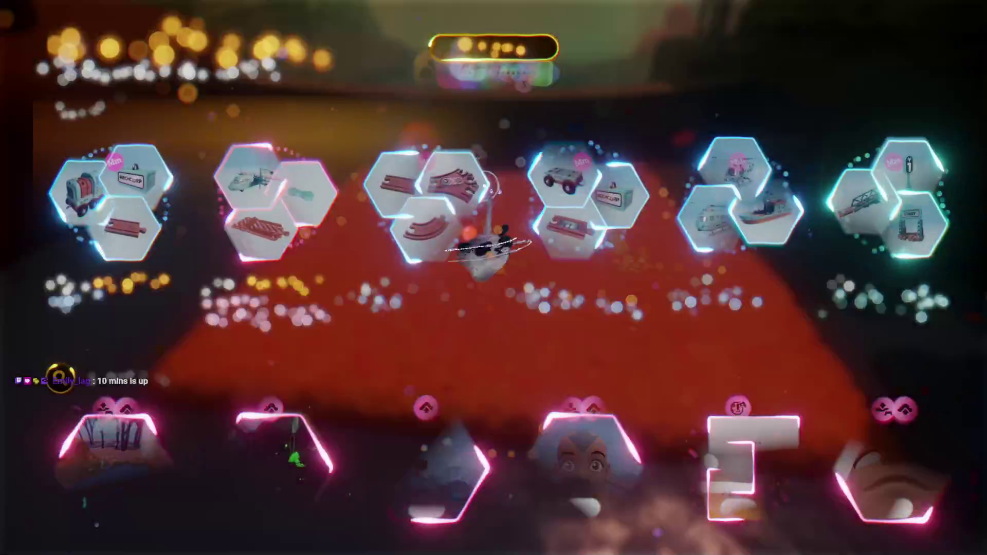
{"action": "key", "text": "Escape"}
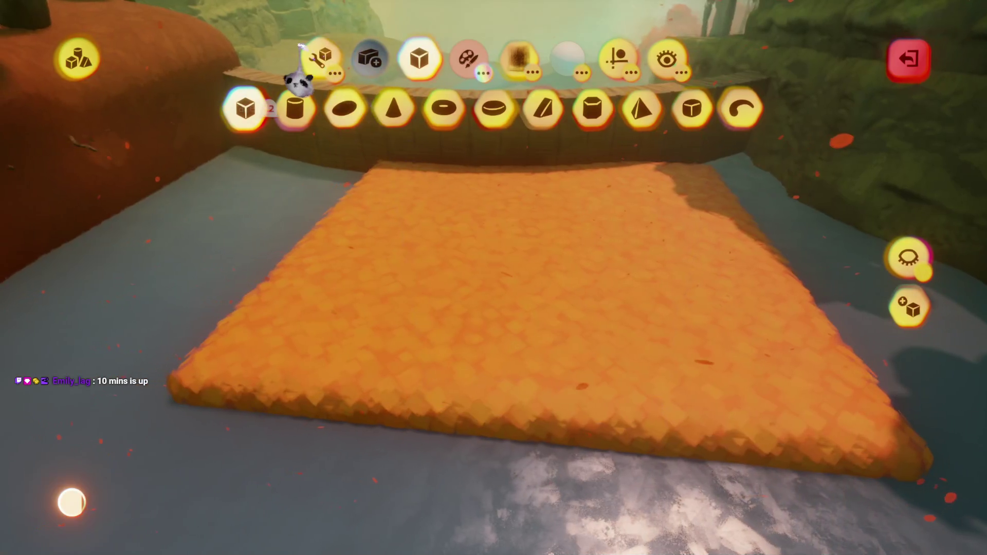
Stretch the orange slab into a wide mottled layer across the pool, then open its Outer Properties
{"action": "left_click", "coordinate": [312, 71]}
{"action": "left_click", "coordinate": [369, 108]}
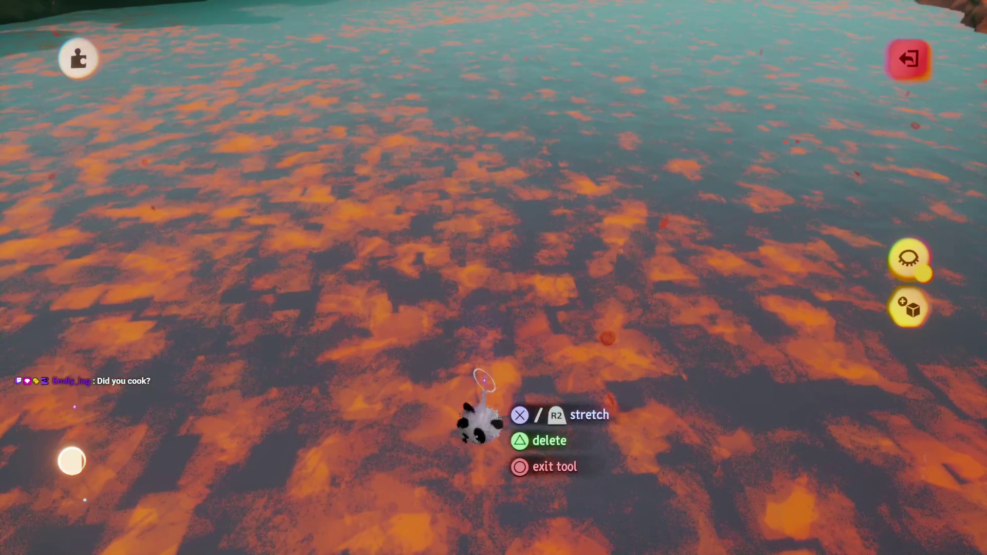
{"action": "key", "text": "Escape"}
{"action": "left_click", "coordinate": [507, 434]}
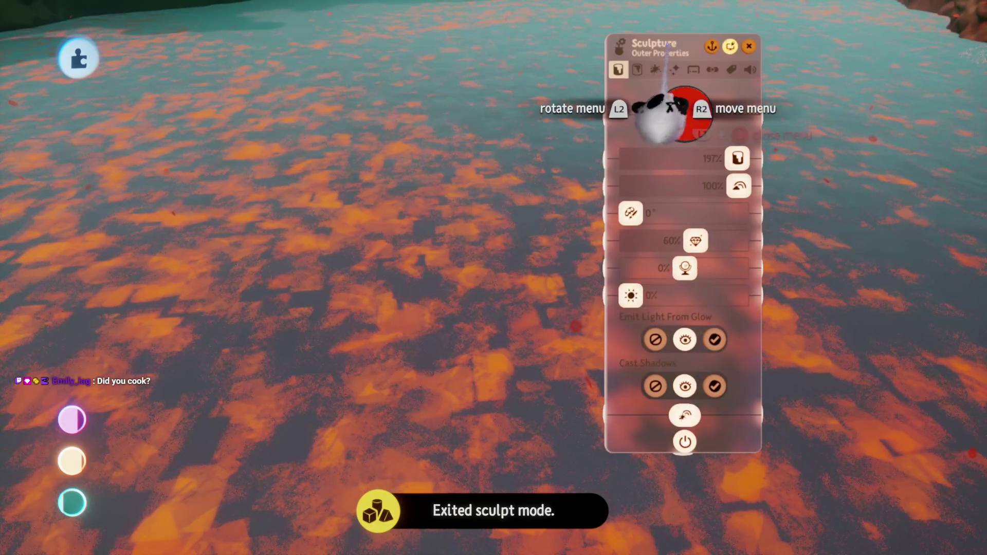
Rename the stretched orange sculpture to 'Water' and close its settings
{"action": "left_click", "coordinate": [663, 49]}
{"action": "type", "text": "Wa"}
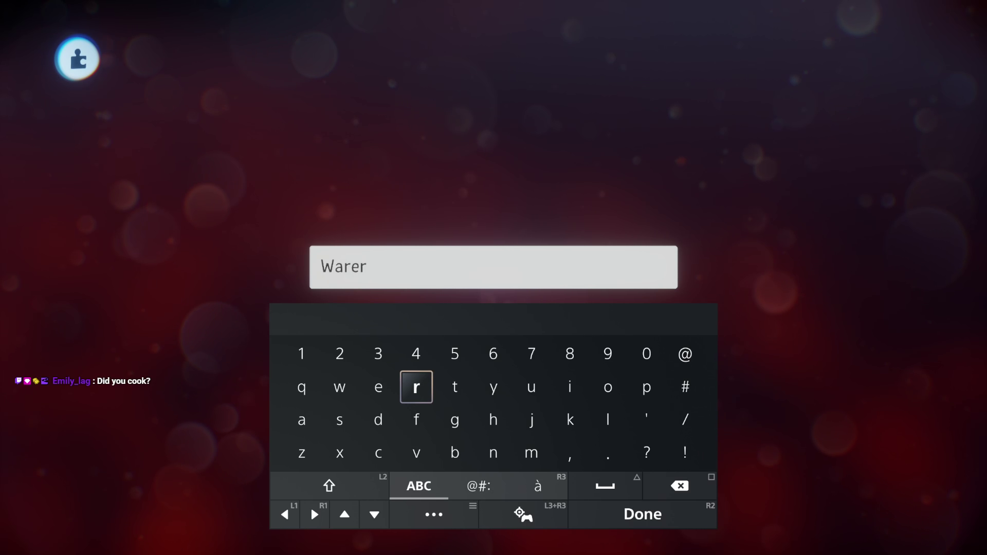
{"action": "type", "text": "ter"}
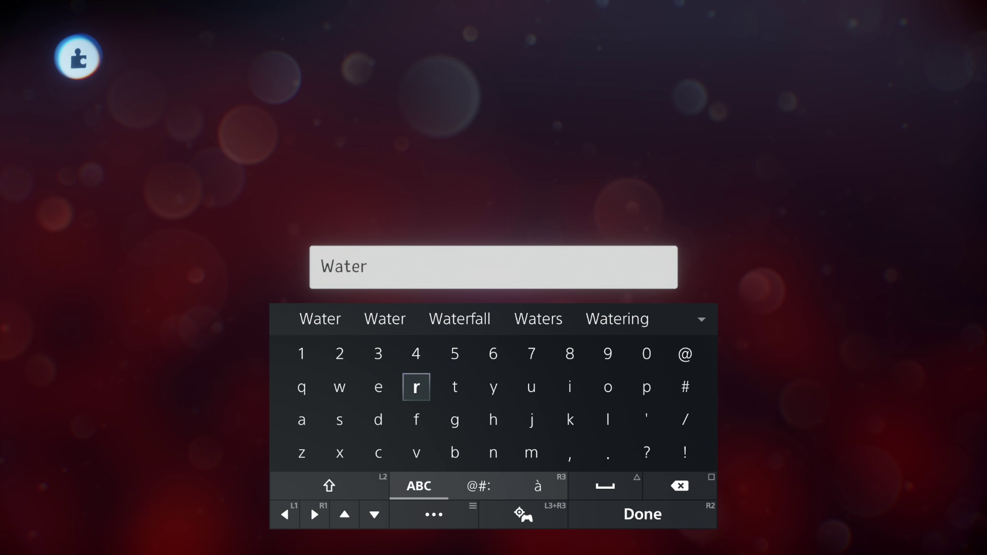
{"action": "key", "text": "Return"}
{"action": "key", "text": "Escape"}
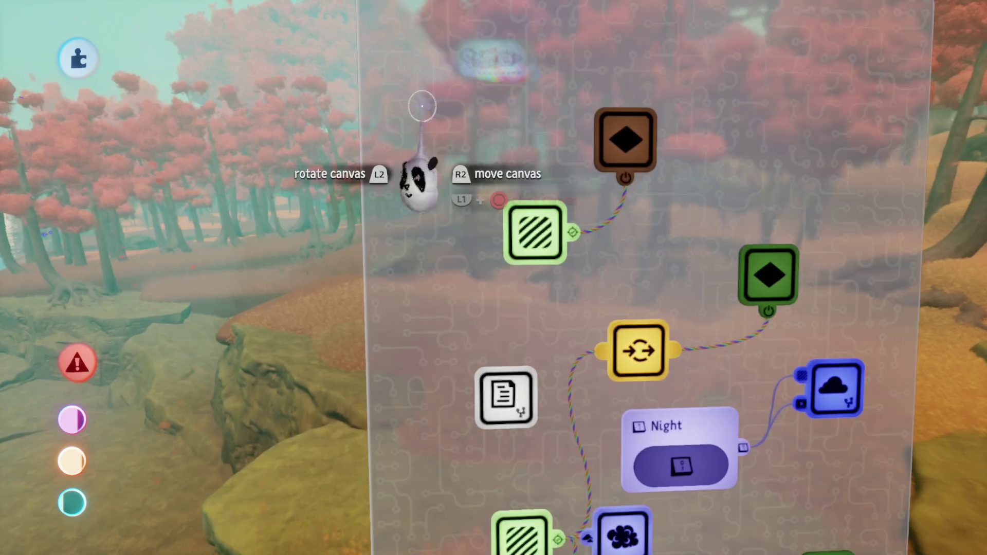
Stamp a Variable Modifier gadget from the Logic gadgets onto the logic canvas
{"action": "left_click", "coordinate": [492, 60]}
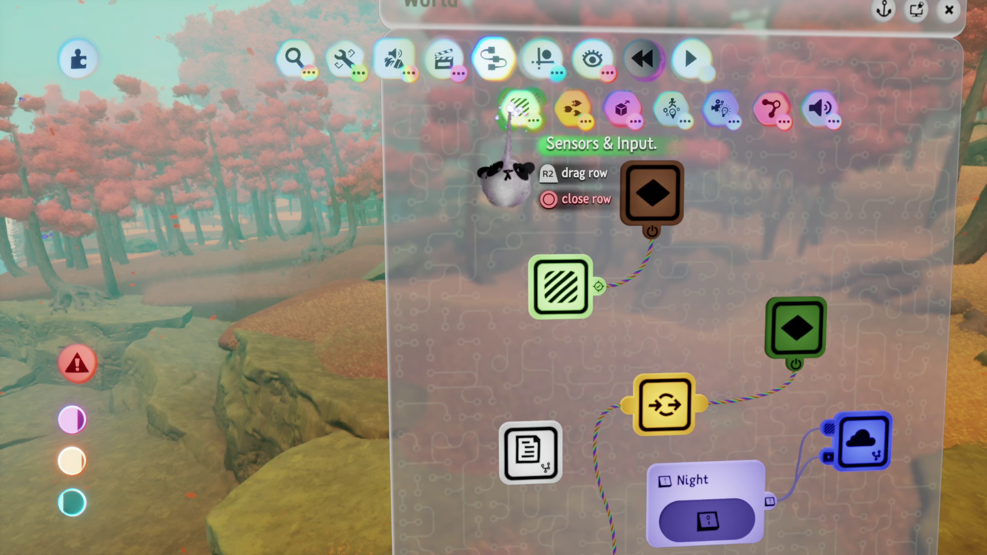
{"action": "left_click", "coordinate": [571, 108]}
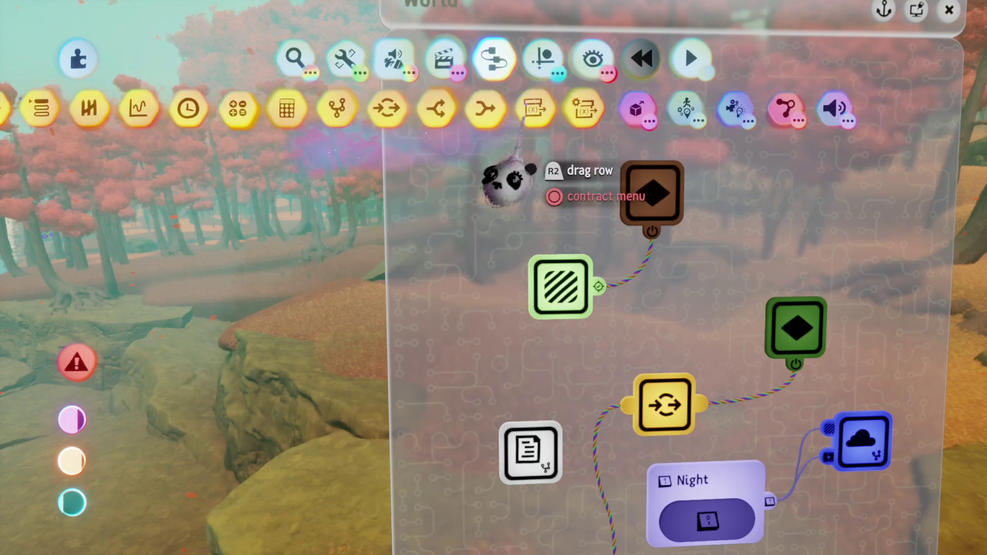
{"action": "left_click", "coordinate": [584, 108]}
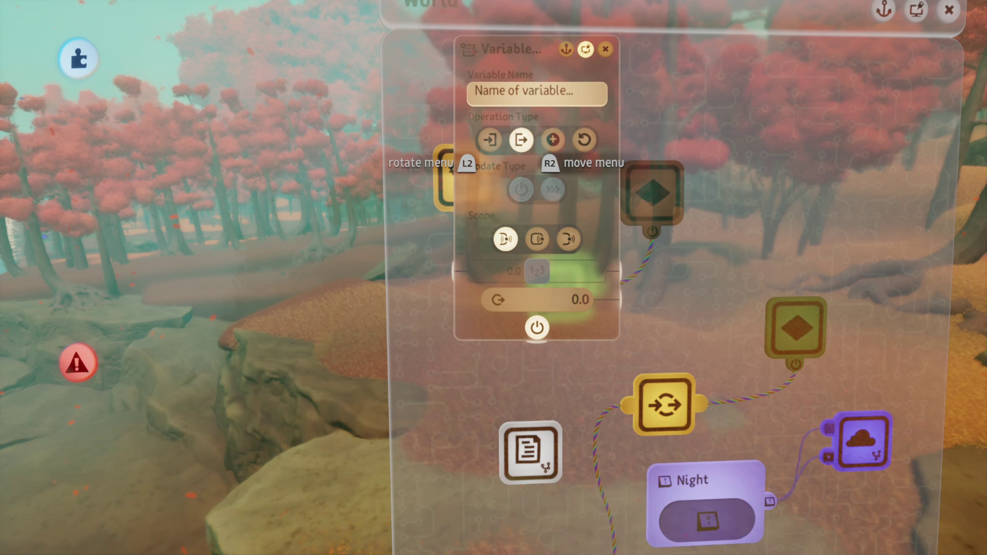
Name the variable 'Cam Roll', wire it up, and close the logic canvas
{"action": "left_click", "coordinate": [506, 93]}
{"action": "type", "text": "C"}
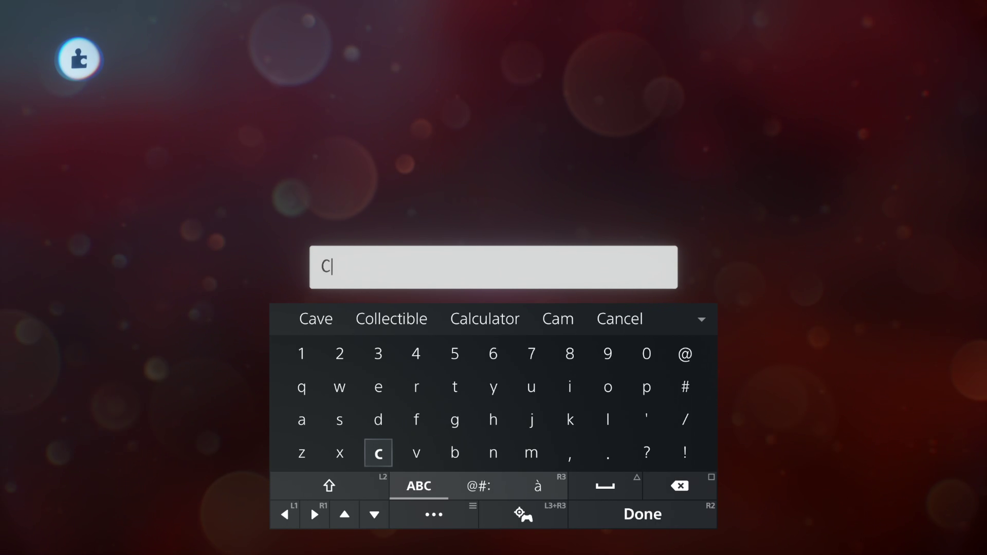
{"action": "key", "text": "Return"}
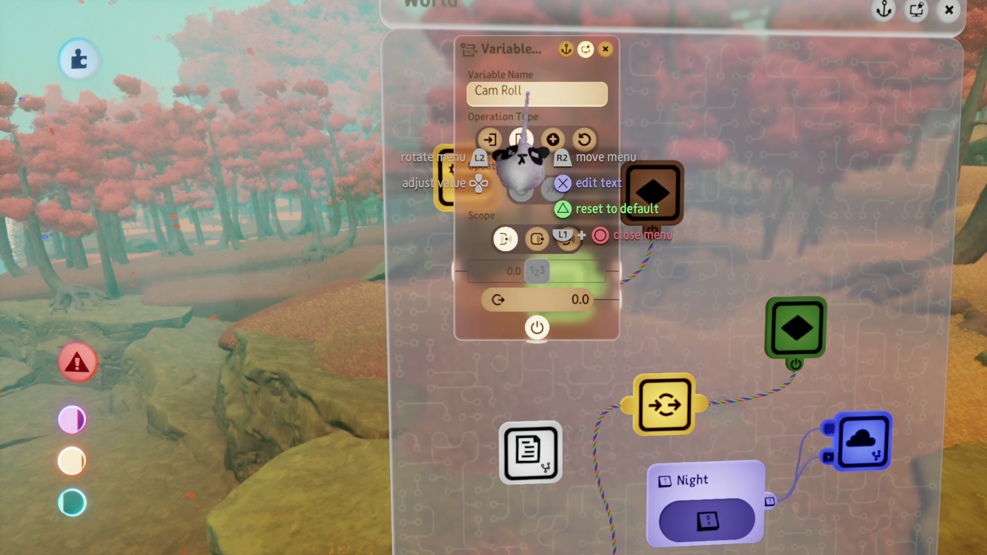
{"action": "key", "text": "Escape"}
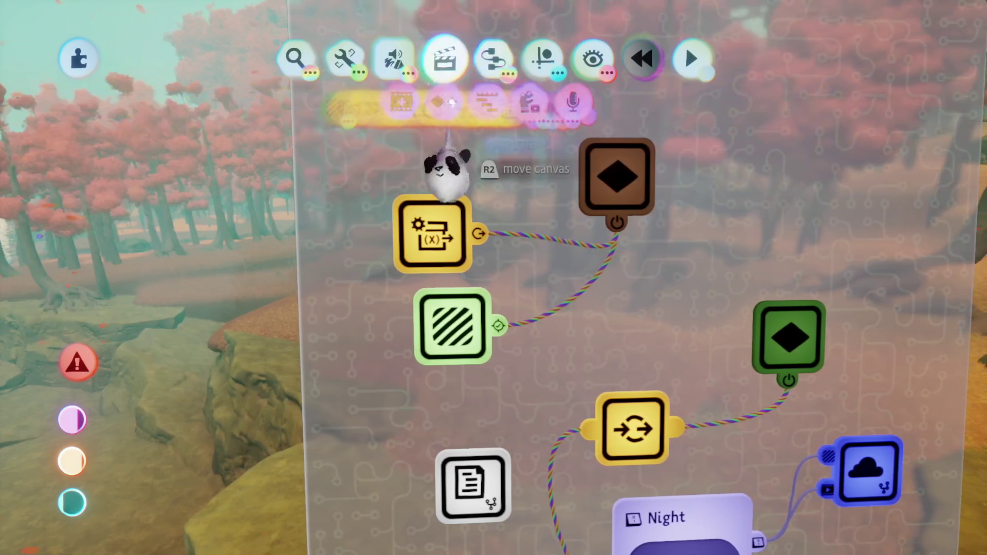
{"action": "left_click", "coordinate": [452, 104]}
{"action": "key", "text": "Escape"}
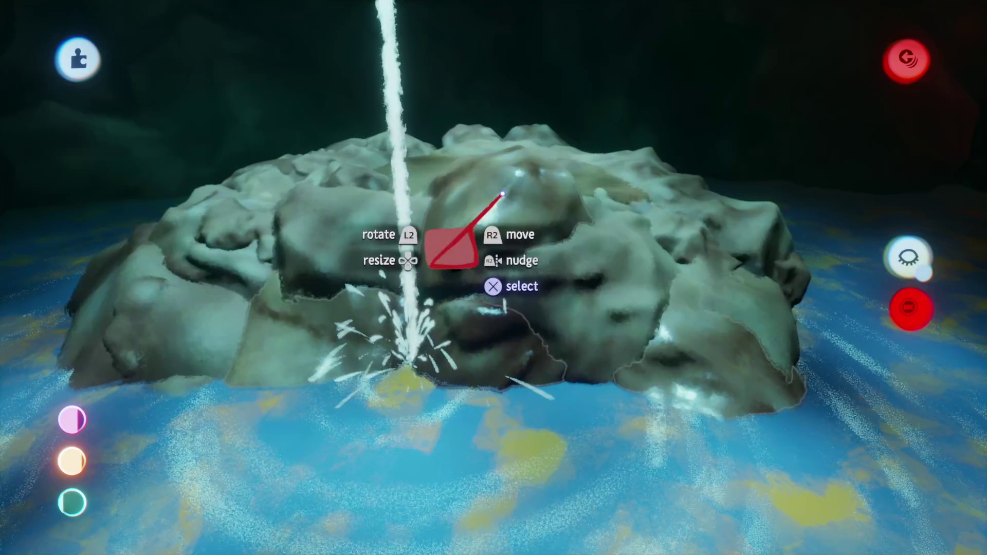
Inspect the rock cluster's settings and the boulders' Outer Properties, closing each afterward
{"action": "left_click", "coordinate": [439, 241]}
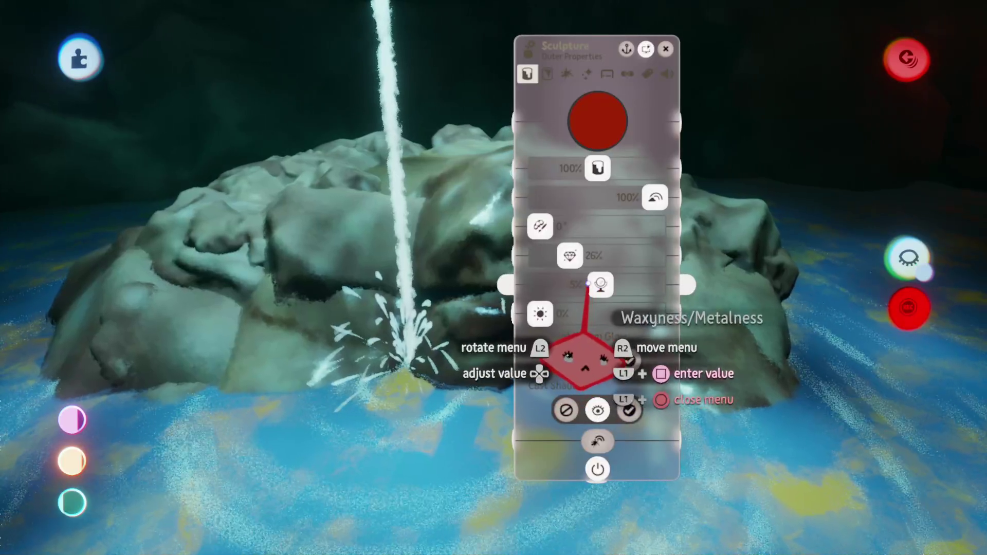
{"action": "key", "text": "Escape"}
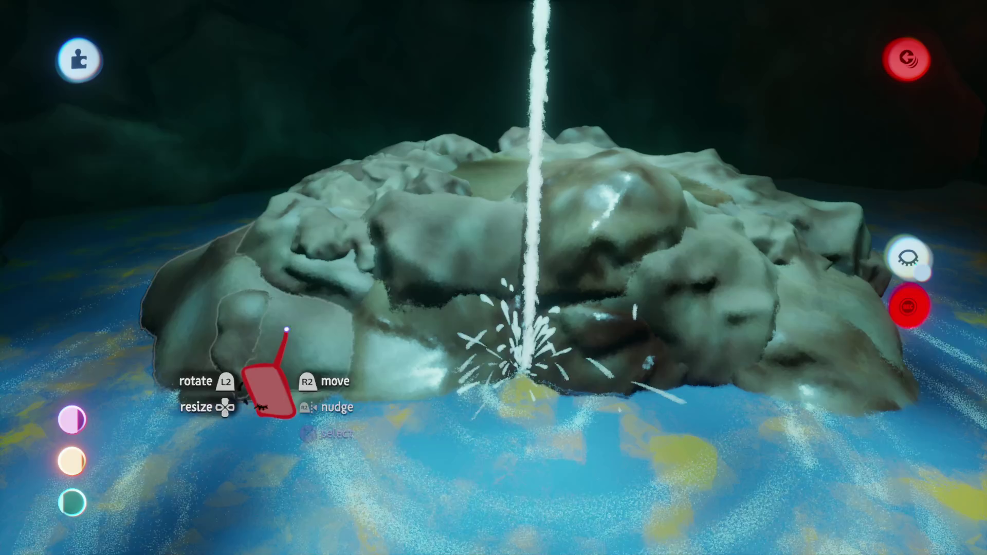
{"action": "left_click", "coordinate": [286, 330]}
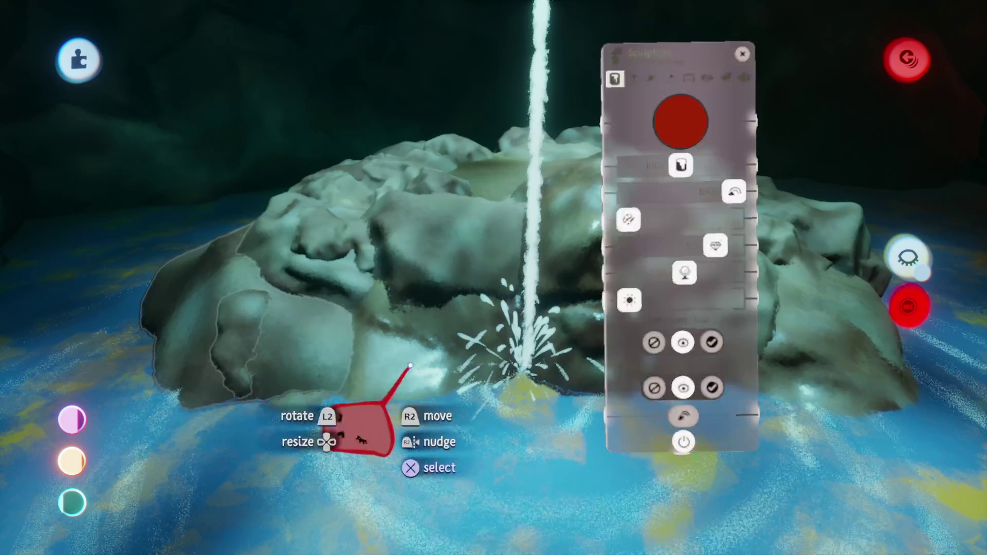
{"action": "key", "text": "Escape"}
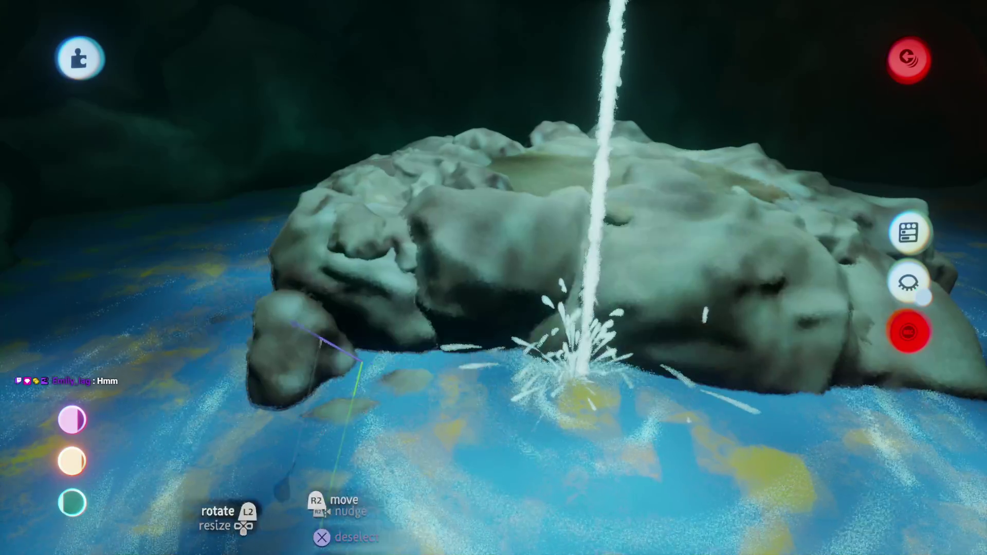
{"action": "left_click", "coordinate": [341, 387]}
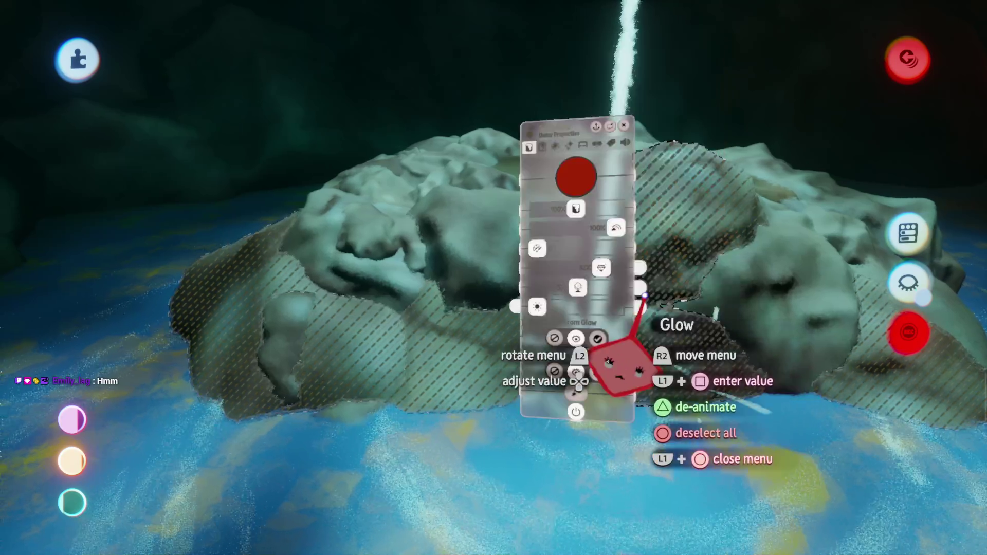
{"action": "key", "text": "Escape"}
Review the cave floor's Physical Properties, then close them with the pool in view
{"action": "mouse_move", "coordinate": [430, 360]}
{"action": "left_mouse_down"}
{"action": "mouse_move", "coordinate": [507, 335]}
{"action": "mouse_move", "coordinate": [494, 368]}
{"action": "mouse_move", "coordinate": [506, 326]}
{"action": "mouse_move", "coordinate": [487, 355]}
{"action": "left_mouse_up"}
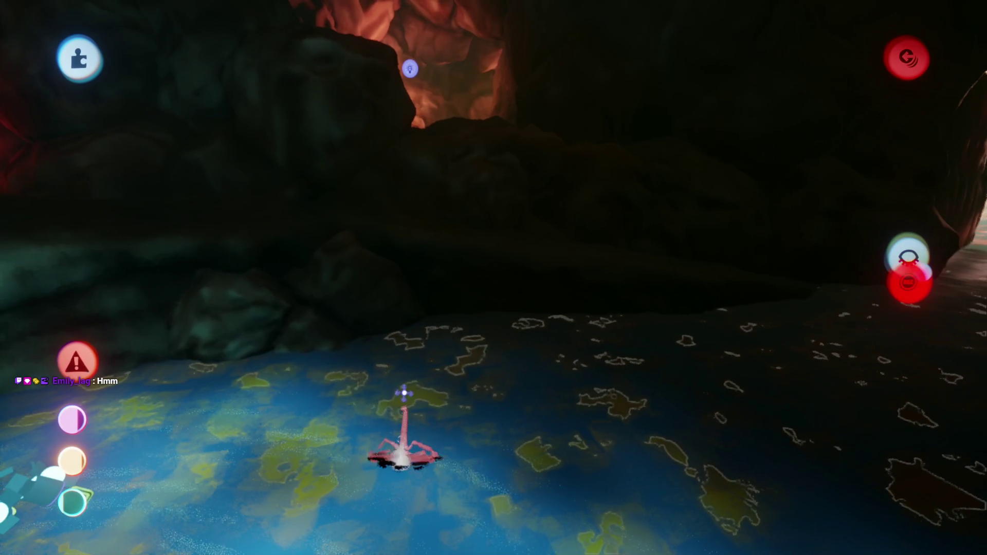
{"action": "left_click", "coordinate": [415, 393]}
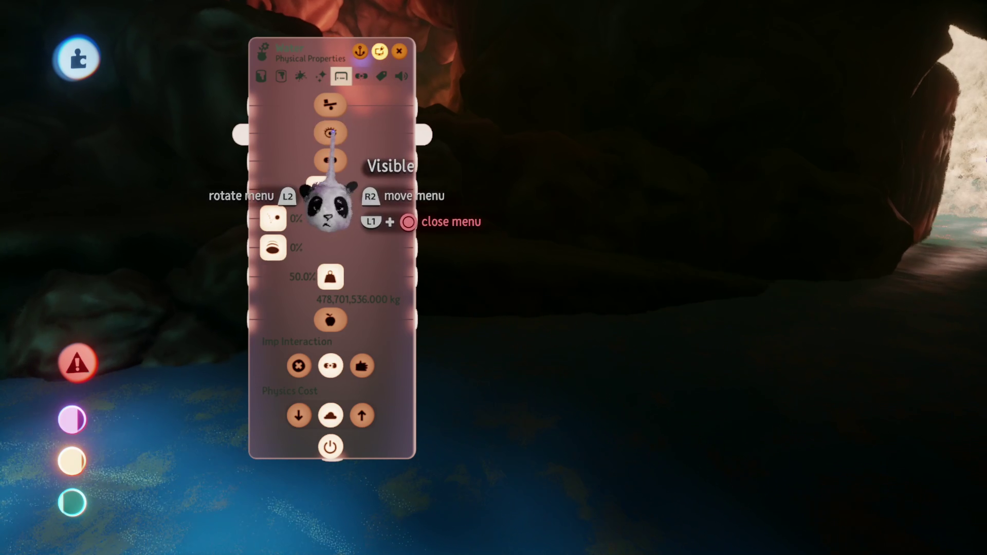
{"action": "mouse_move", "coordinate": [331, 366]}
{"action": "left_mouse_down"}
{"action": "mouse_move", "coordinate": [529, 349]}
{"action": "mouse_move", "coordinate": [498, 336]}
{"action": "left_mouse_up"}
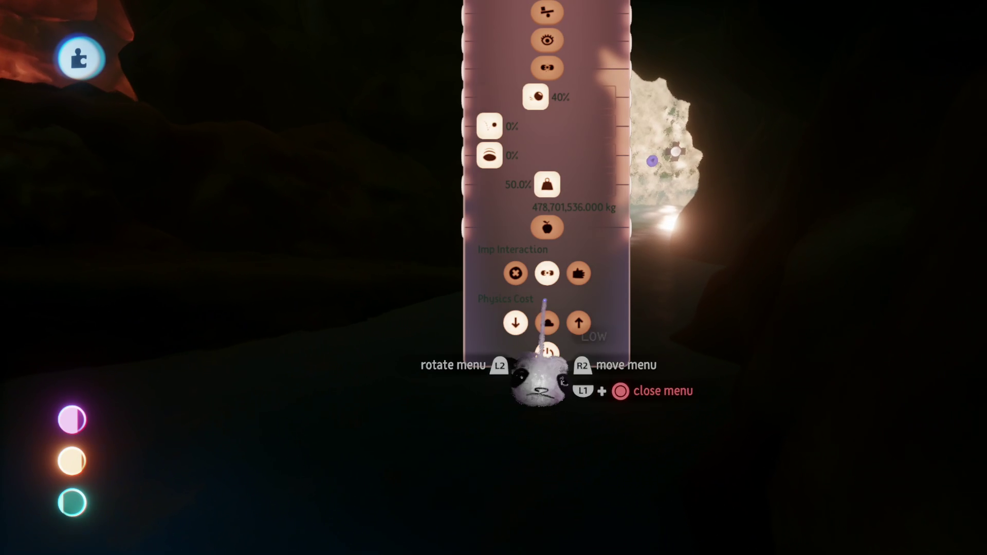
{"action": "key", "text": "Escape"}
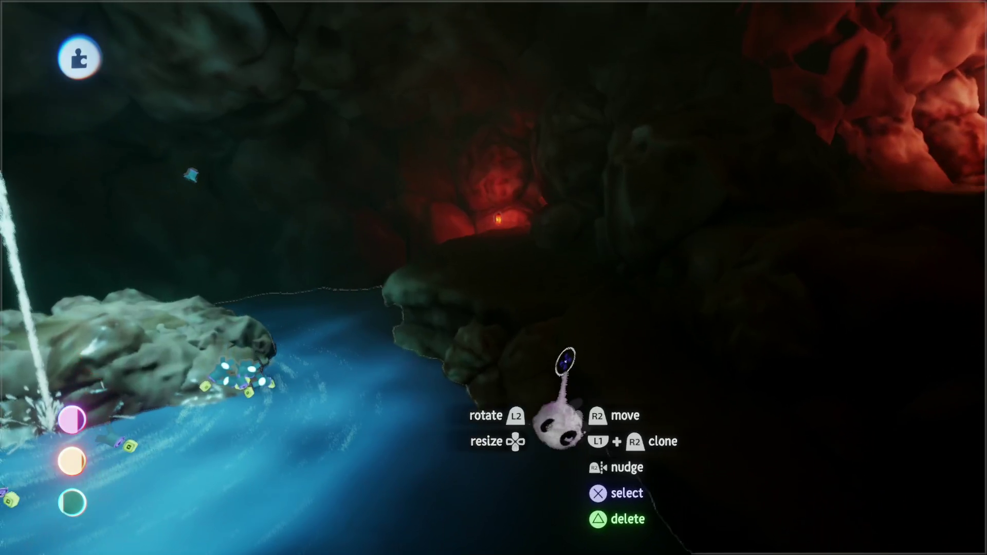
End the playtest into a rewound Edit Mode, show the show/hide tools, and enter sculpt mode
{"action": "mouse_move", "coordinate": [566, 363]}
{"action": "left_mouse_down"}
{"action": "mouse_move", "coordinate": [546, 369]}
{"action": "mouse_move", "coordinate": [572, 410]}
{"action": "left_mouse_up"}
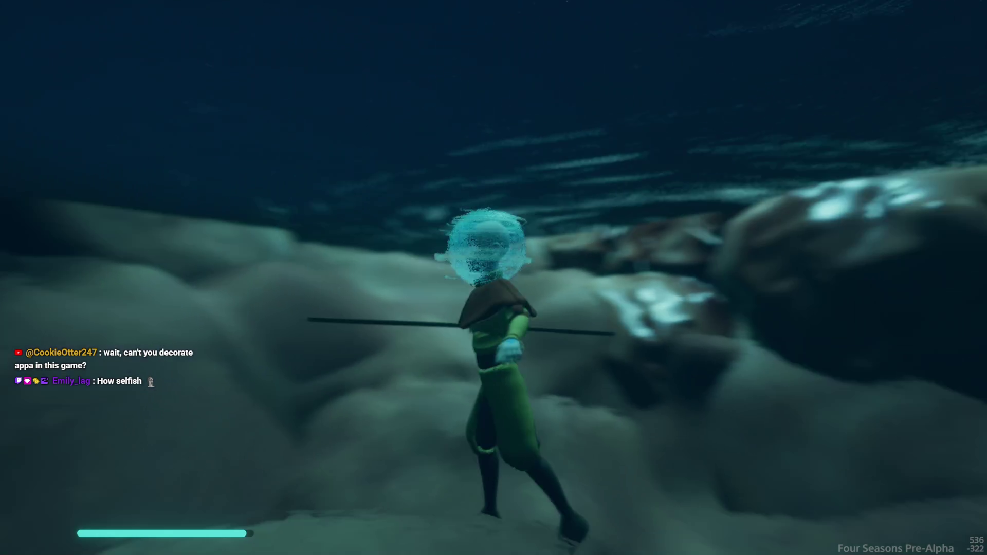
{"action": "key", "text": "Escape"}
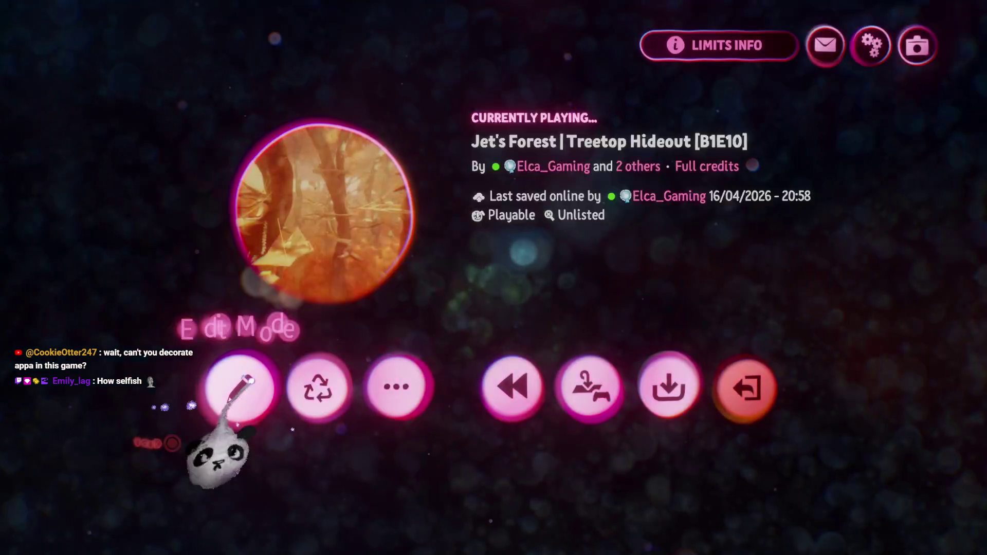
{"action": "key", "text": "Return"}
{"action": "key", "text": "Left"}
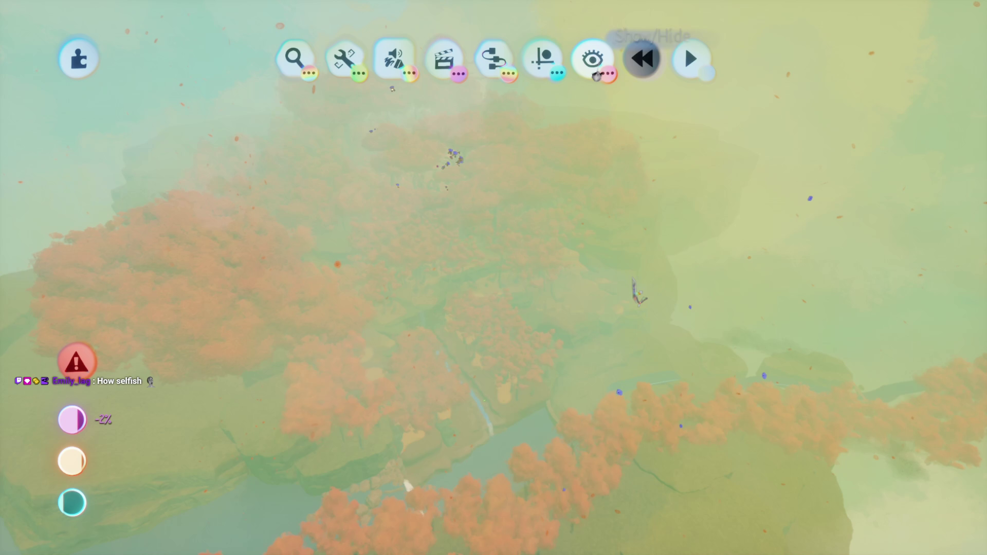
{"action": "left_click", "coordinate": [593, 58]}
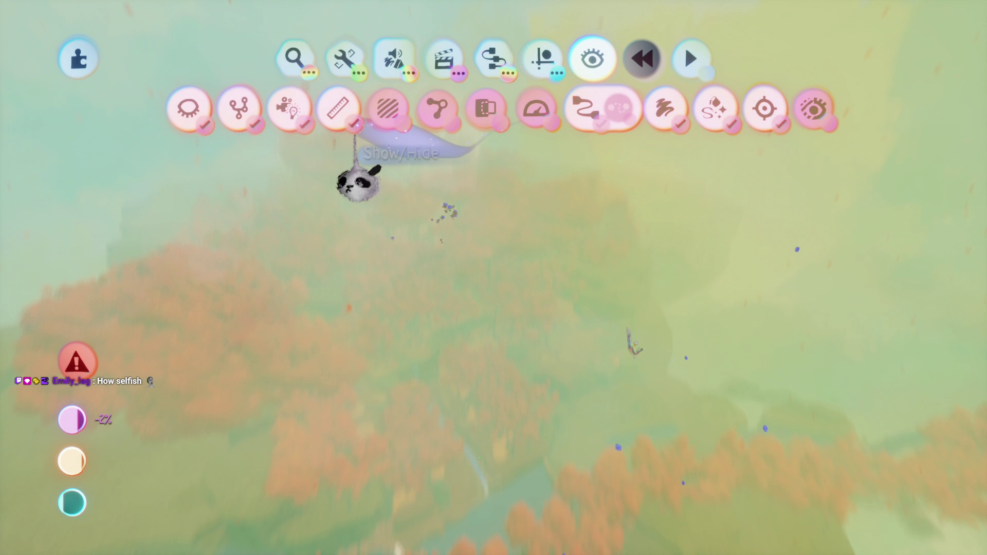
{"action": "left_click", "coordinate": [400, 293]}
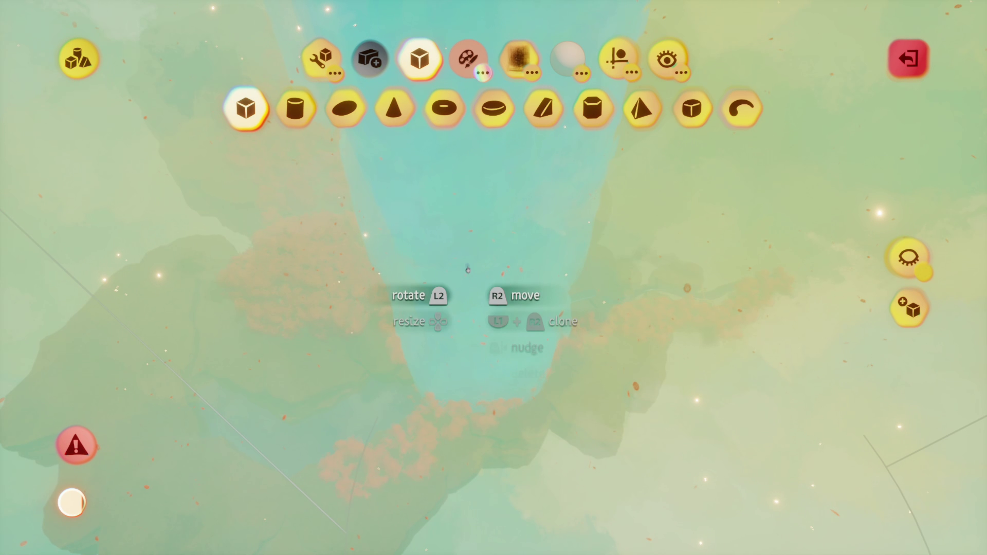
Delete the stray sculpture
{"action": "key", "text": "Delete"}
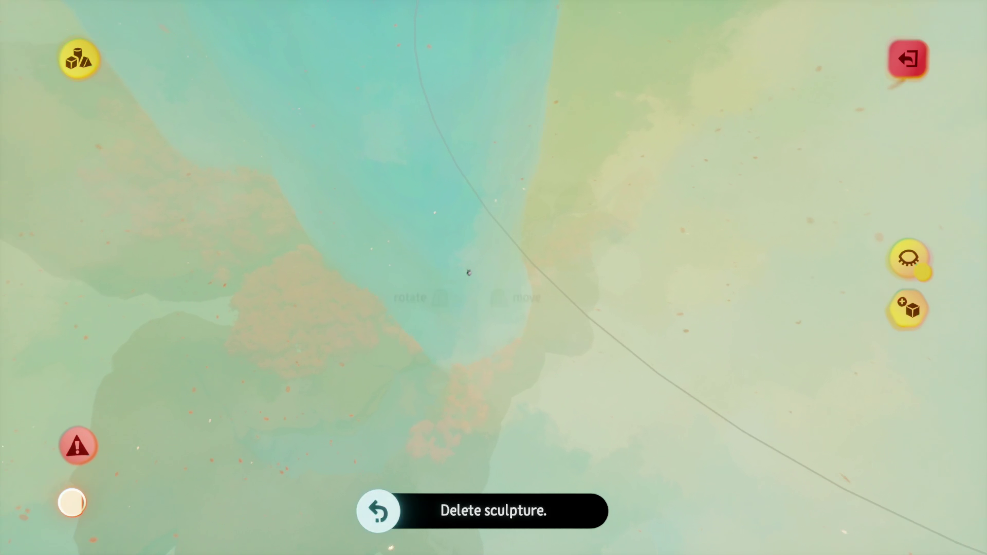
{"action": "left_click", "coordinate": [614, 59]}
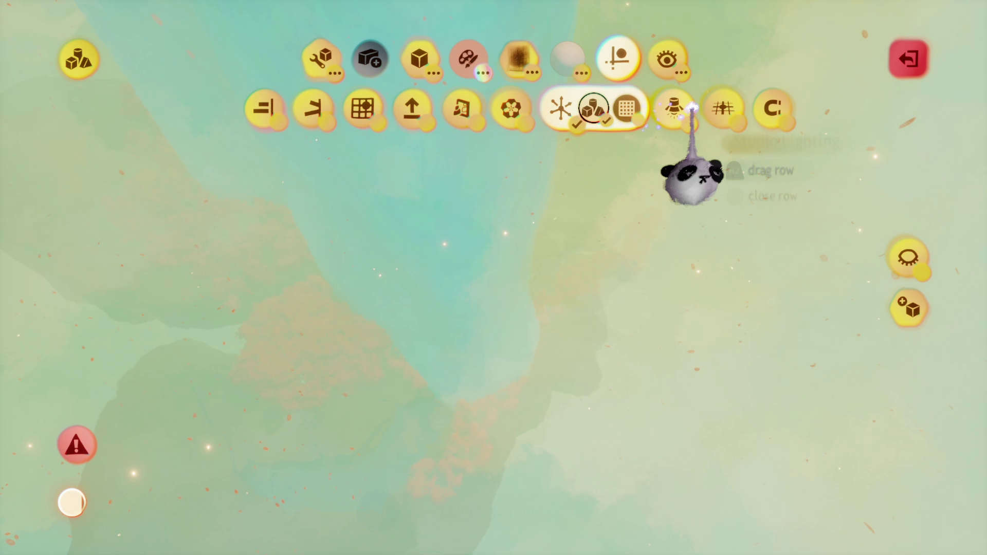
{"action": "key", "text": "Escape"}
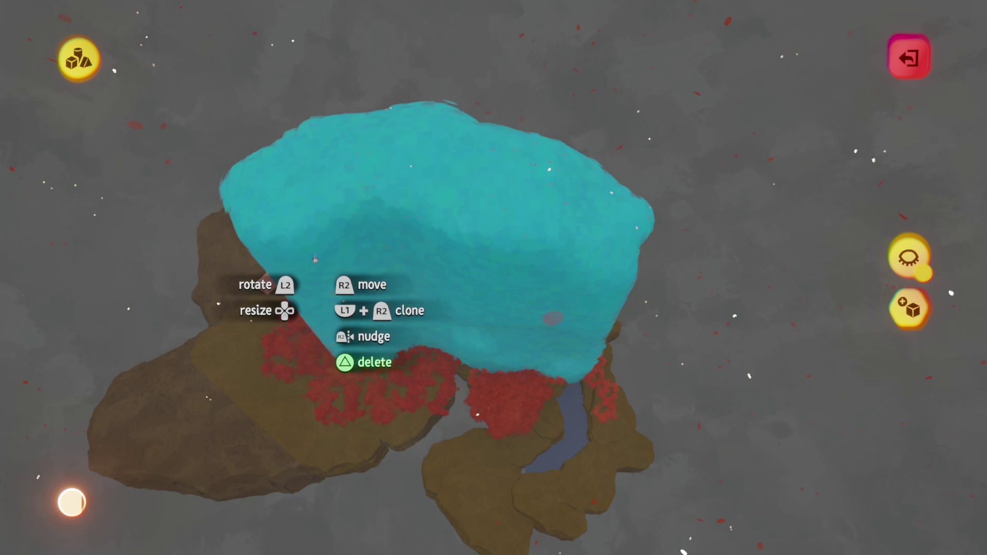
Enlarge the cyan waterfall block to 109% on its rocky island and leave sculpt mode
{"action": "mouse_move", "coordinate": [308, 286]}
{"action": "left_mouse_down"}
{"action": "mouse_move", "coordinate": [390, 432]}
{"action": "mouse_move", "coordinate": [515, 350]}
{"action": "left_mouse_up"}
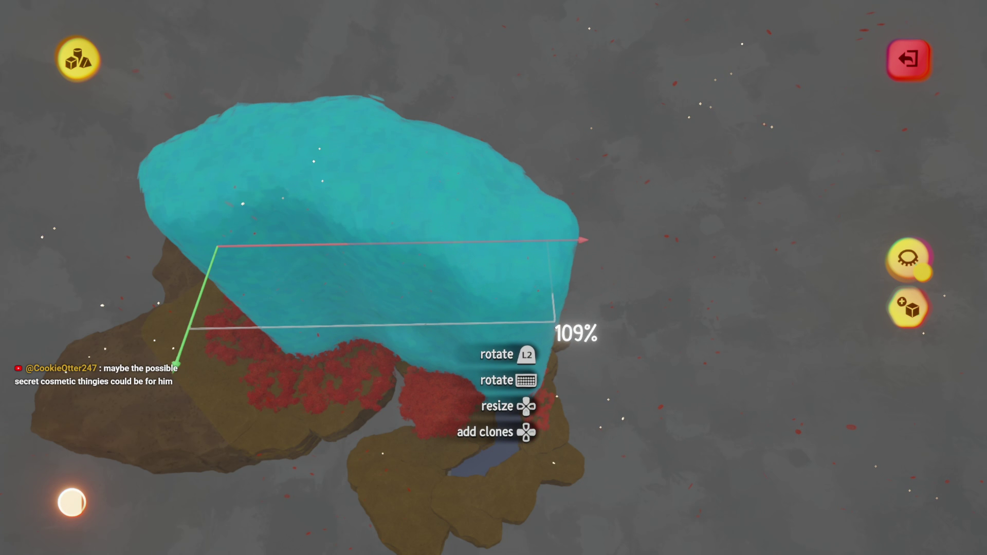
{"action": "left_click_drag", "start_coordinate": [511, 373], "coordinate": [537, 298]}
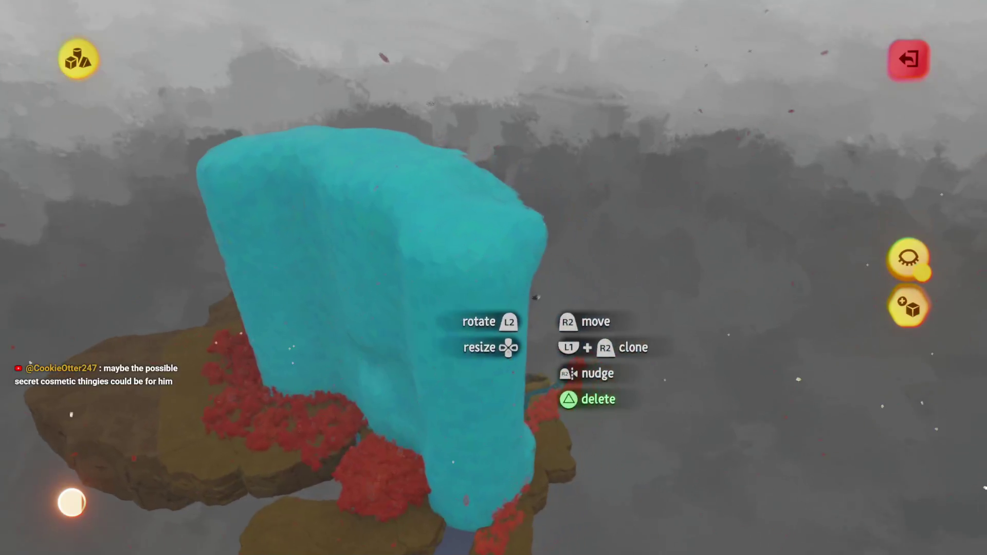
{"action": "key", "text": "Escape"}
Start a playtest, then pause back into Edit Mode
{"action": "left_click", "coordinate": [275, 396]}
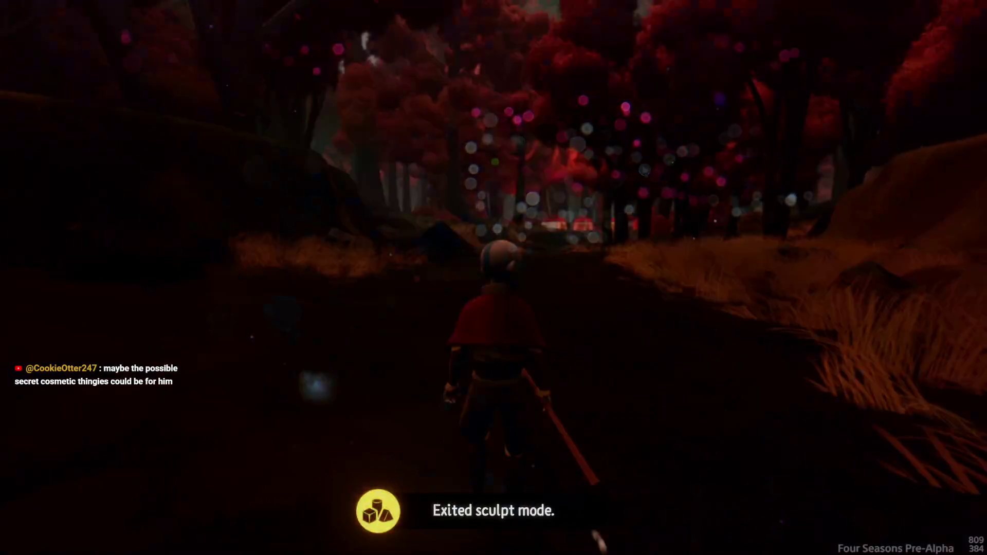
{"action": "key", "text": "Escape"}
{"action": "left_click", "coordinate": [243, 386]}
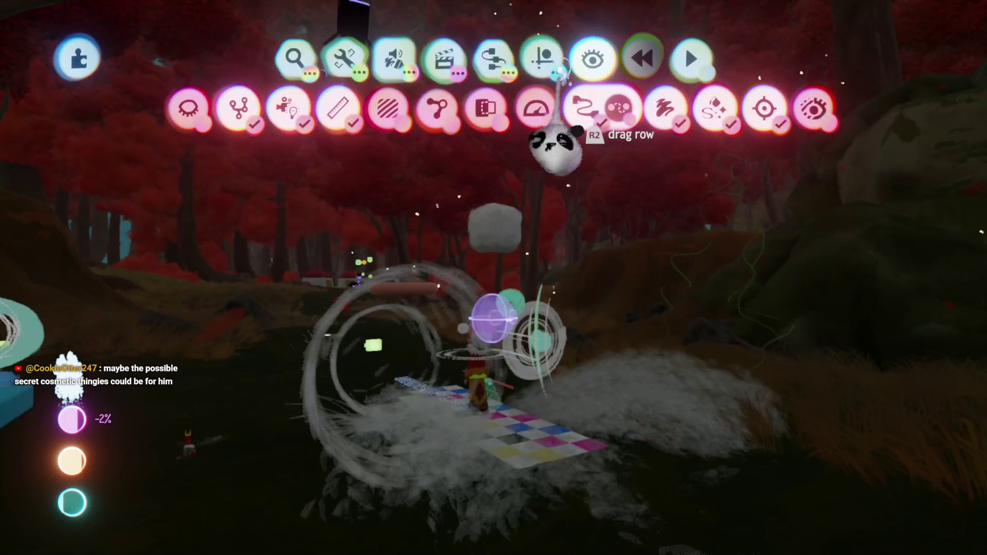
Move the checkered start tile up the red cave path and play from it
{"action": "key", "text": "Tab"}
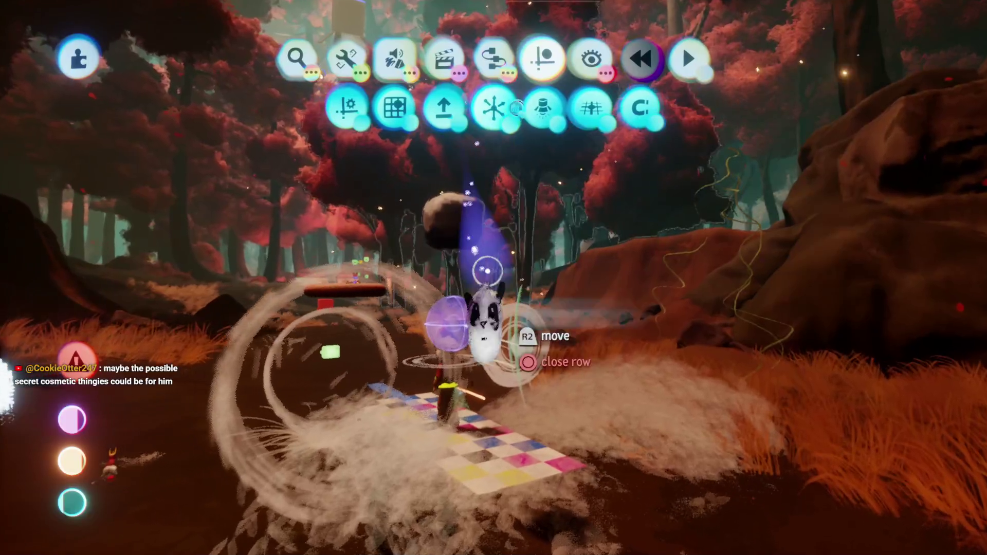
{"action": "key", "text": "Tab"}
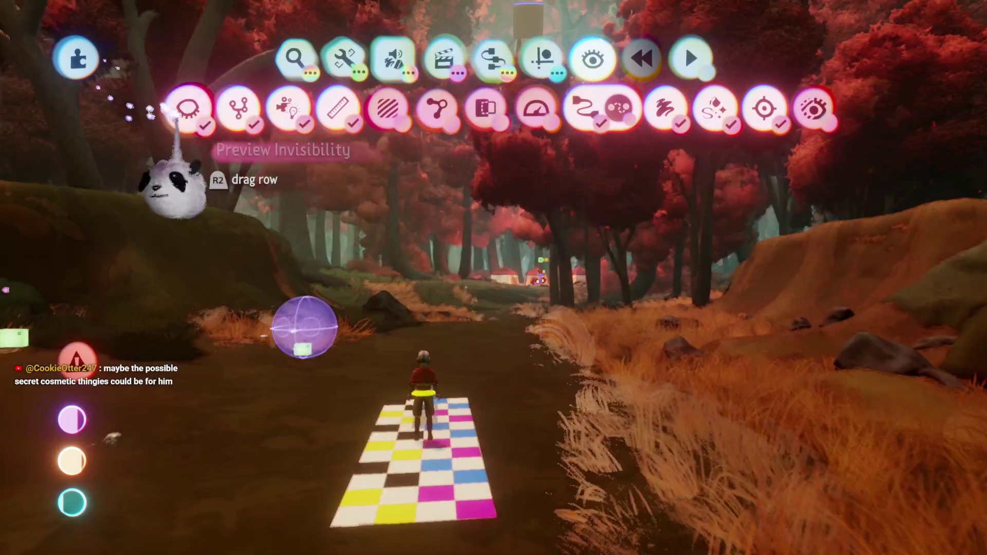
{"action": "key", "text": "Escape"}
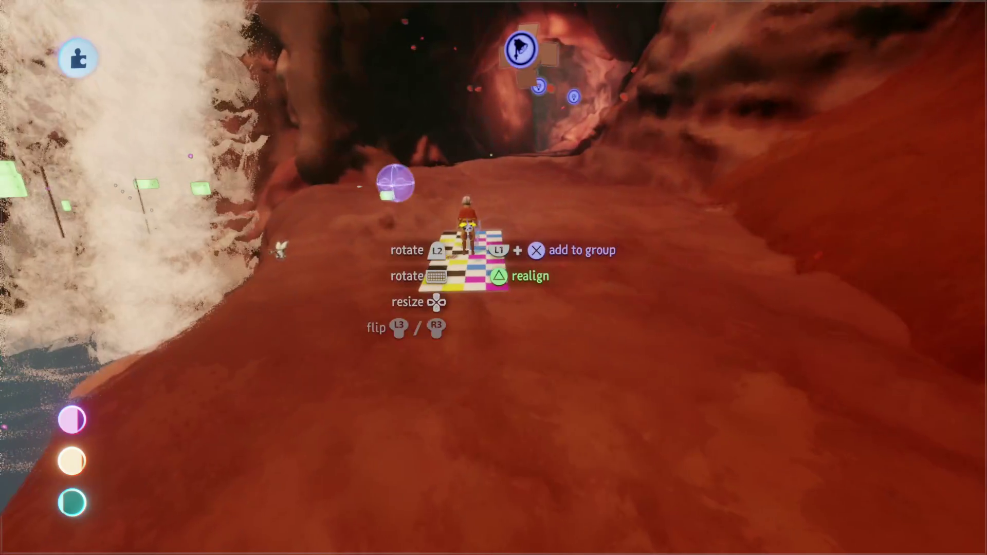
{"action": "key", "text": "Escape"}
{"action": "left_click", "coordinate": [360, 385]}
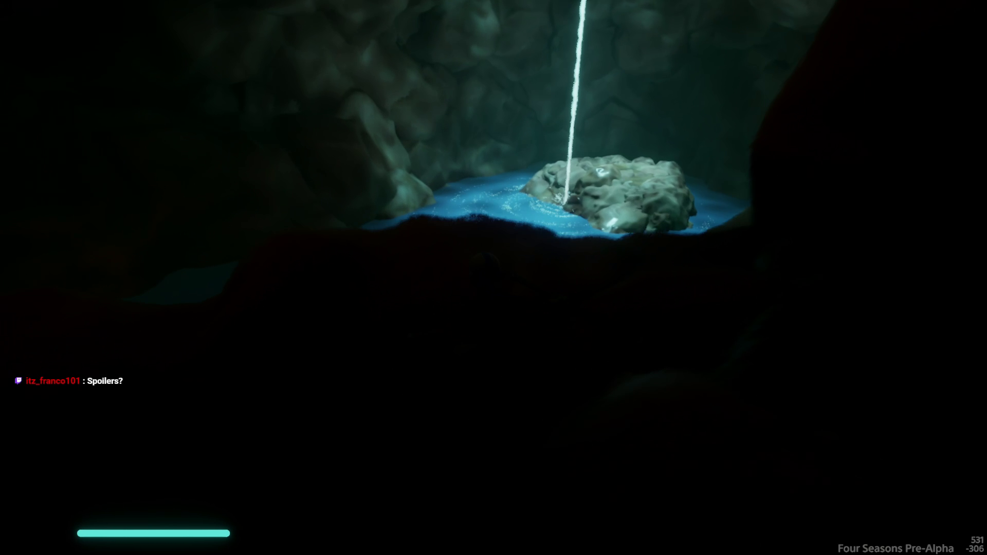
Pause at the cave pool, inspect the cave gadgets in Edit Mode, then reopen the pause menu
{"action": "key", "text": "Escape"}
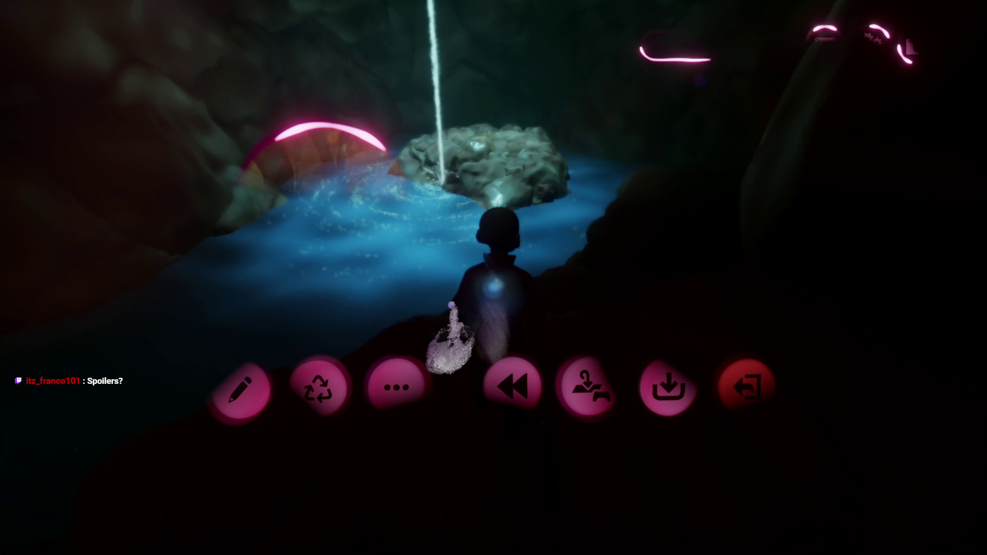
{"action": "left_click", "coordinate": [240, 391]}
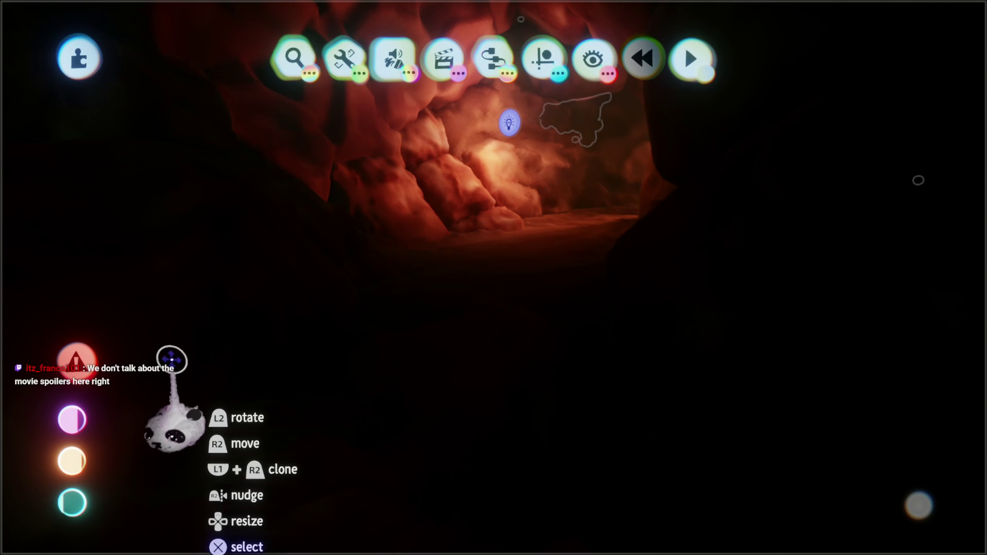
{"action": "key", "text": "Escape"}
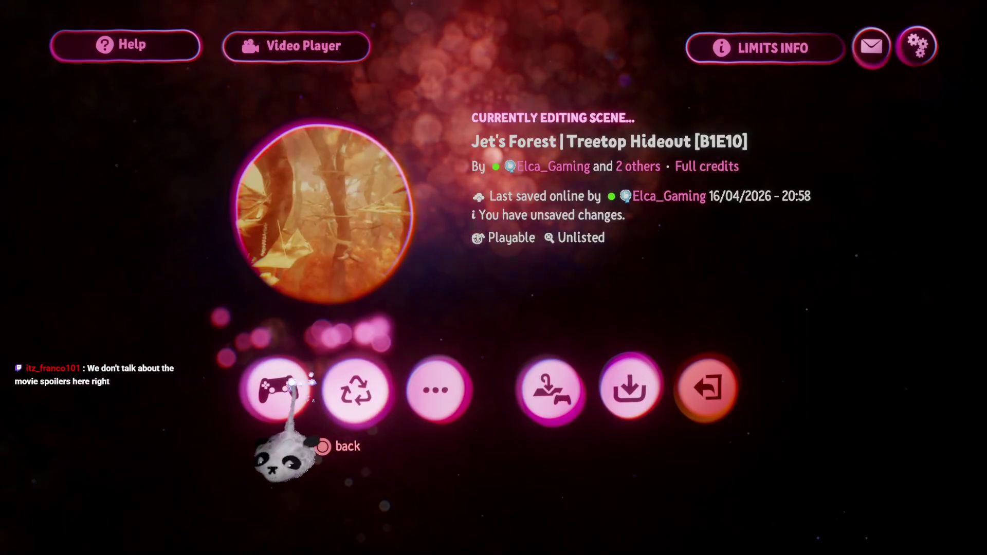
Play through the red canyon to the cave pool, then pause back into Edit Mode
{"action": "left_click", "coordinate": [290, 383]}
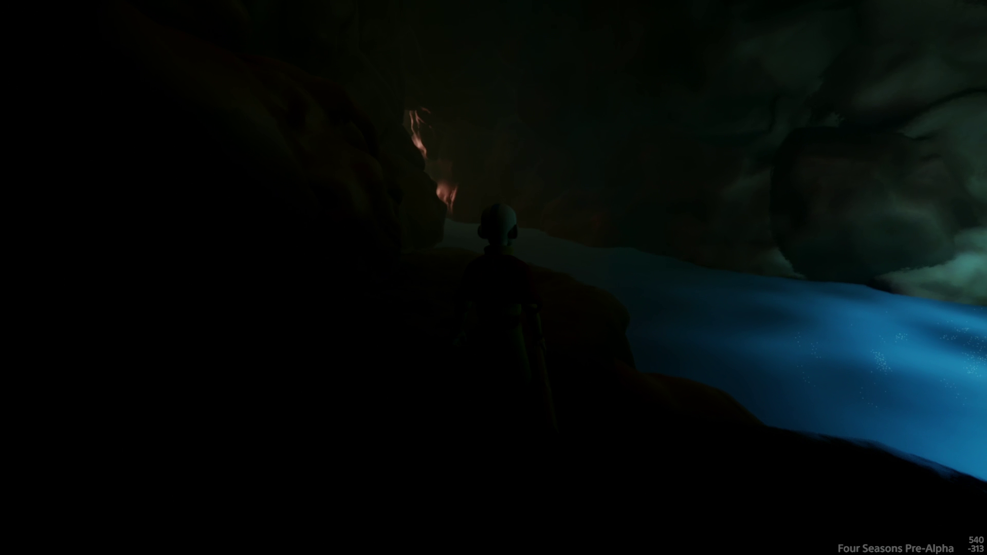
{"action": "key", "text": "Escape"}
{"action": "left_click", "coordinate": [238, 386]}
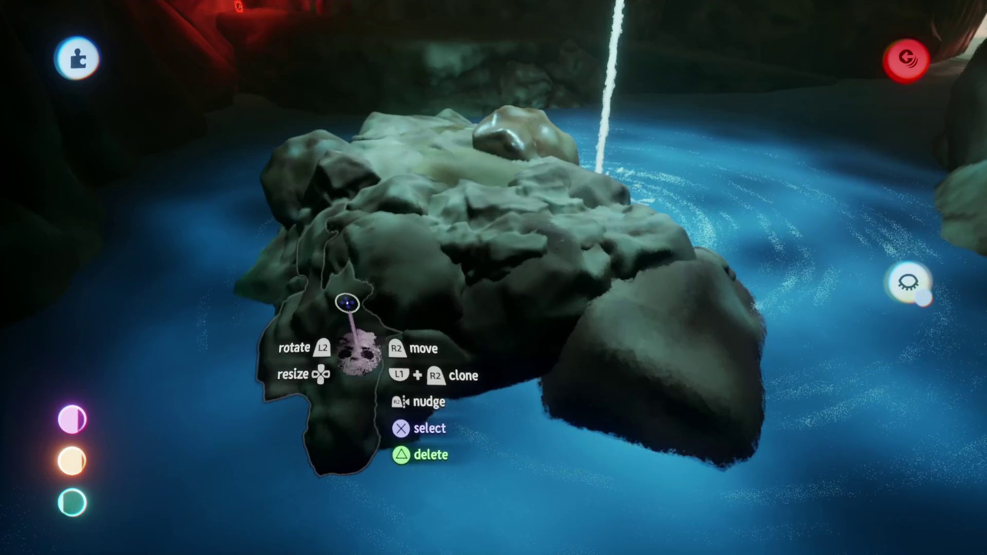
Leave sculpt mode on the pool's boulder island
{"action": "key", "text": "Escape"}
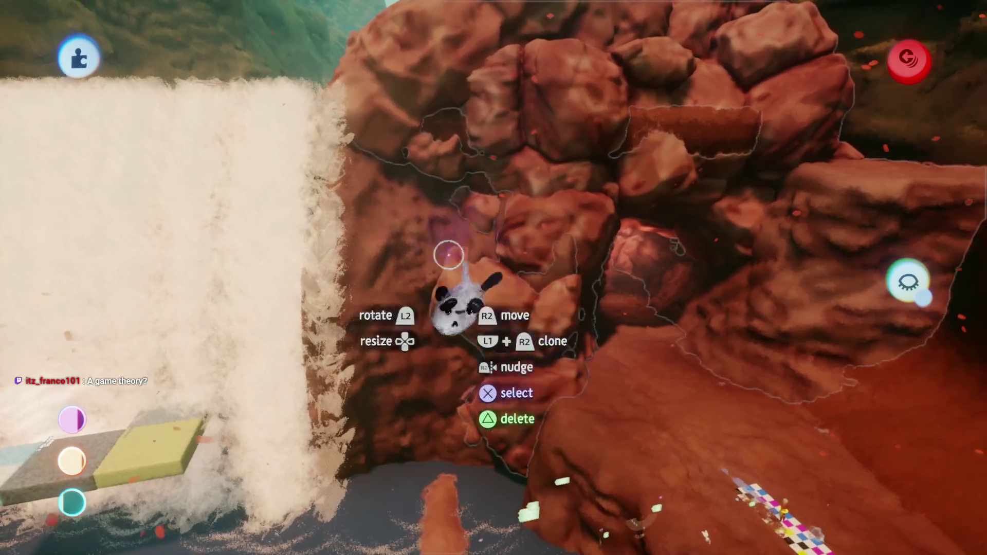
Move the large clay rock slab closer against the mossy cliff and leave sculpt mode
{"action": "mouse_move", "coordinate": [450, 258]}
{"action": "left_mouse_down"}
{"action": "mouse_move", "coordinate": [527, 390]}
{"action": "mouse_move", "coordinate": [505, 309]}
{"action": "left_mouse_up"}
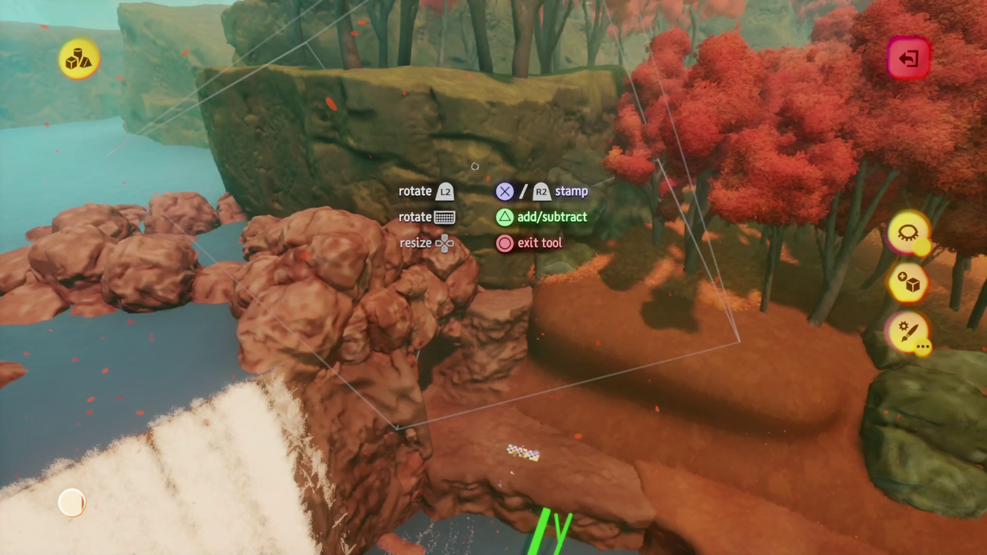
{"action": "key", "text": "Escape"}
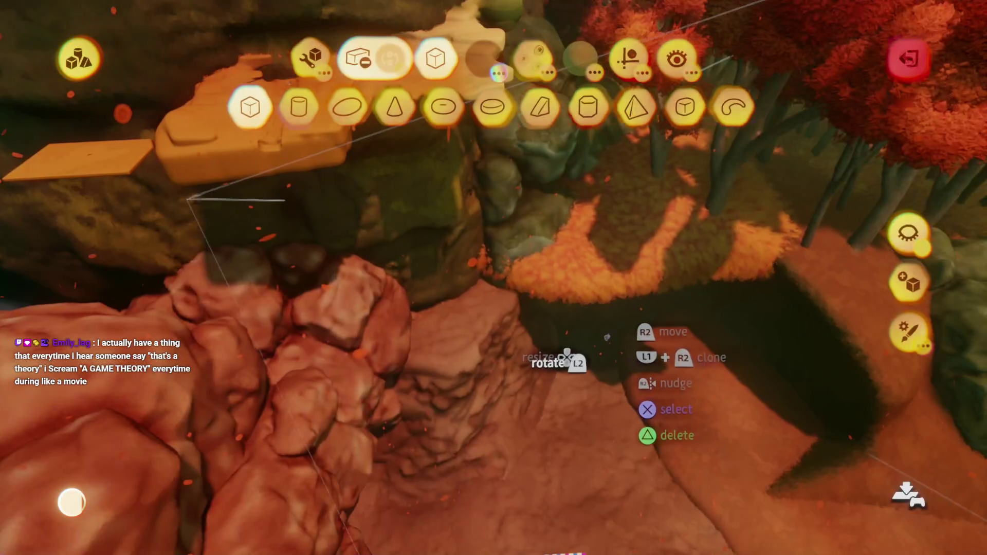
{"action": "key", "text": "Escape"}
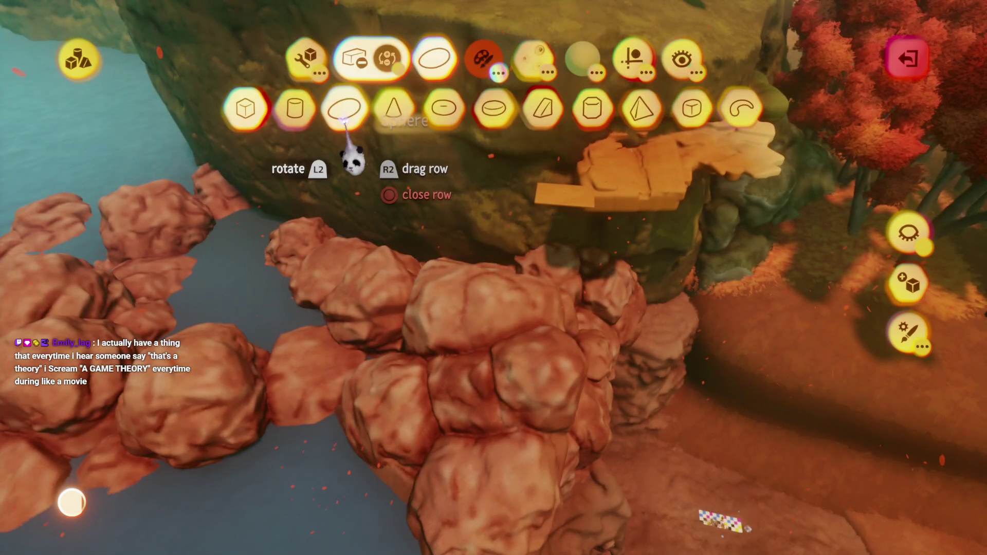
Stamp a sphere among the red boulders, stretch it into a flat disc and blend it in
{"action": "left_click", "coordinate": [344, 116]}
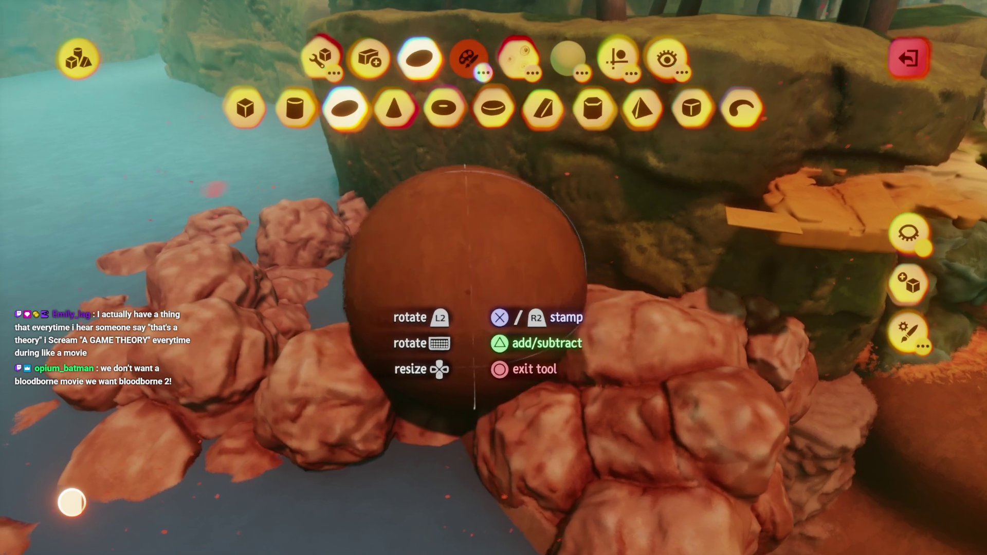
{"action": "left_click", "coordinate": [492, 285]}
{"action": "key", "text": "Escape"}
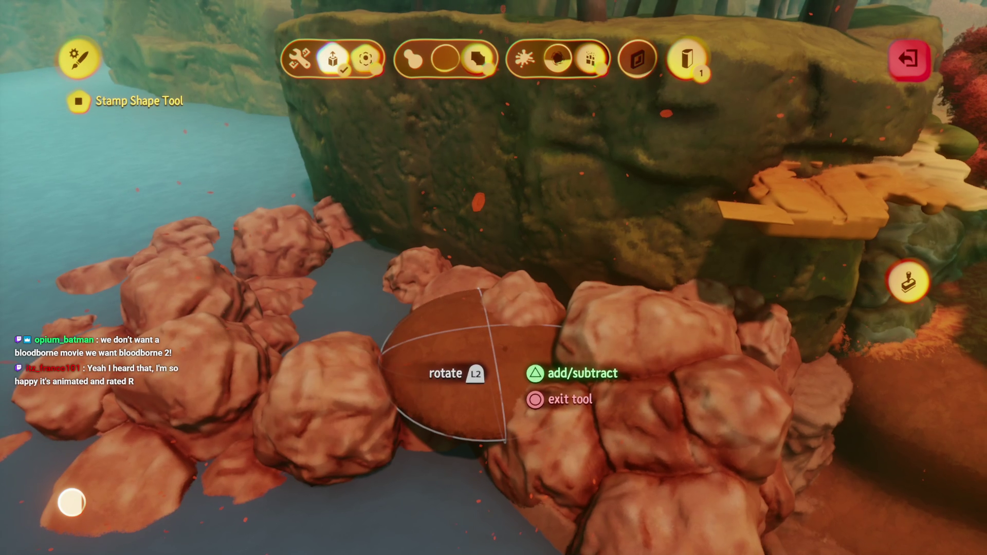
{"action": "key", "text": "Escape"}
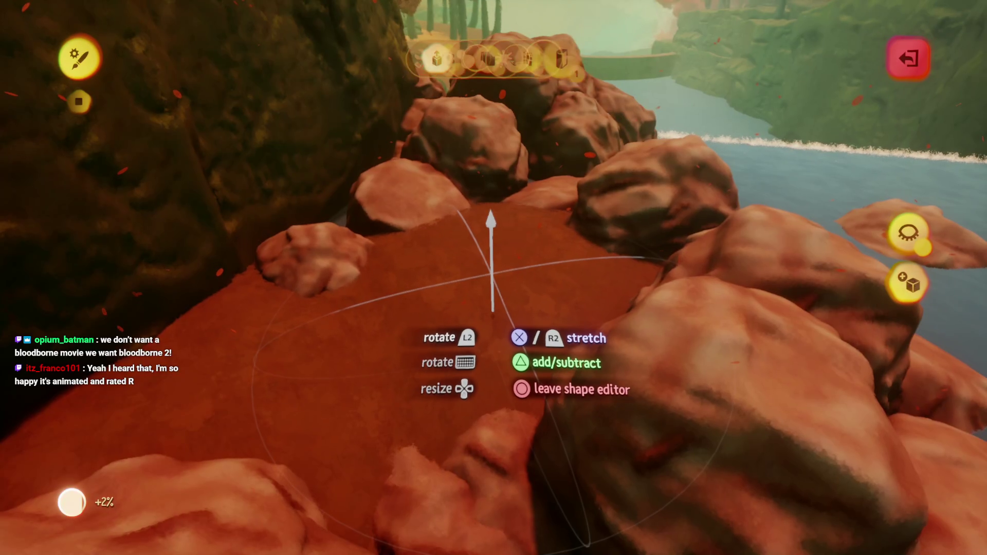
{"action": "mouse_move", "coordinate": [445, 62]}
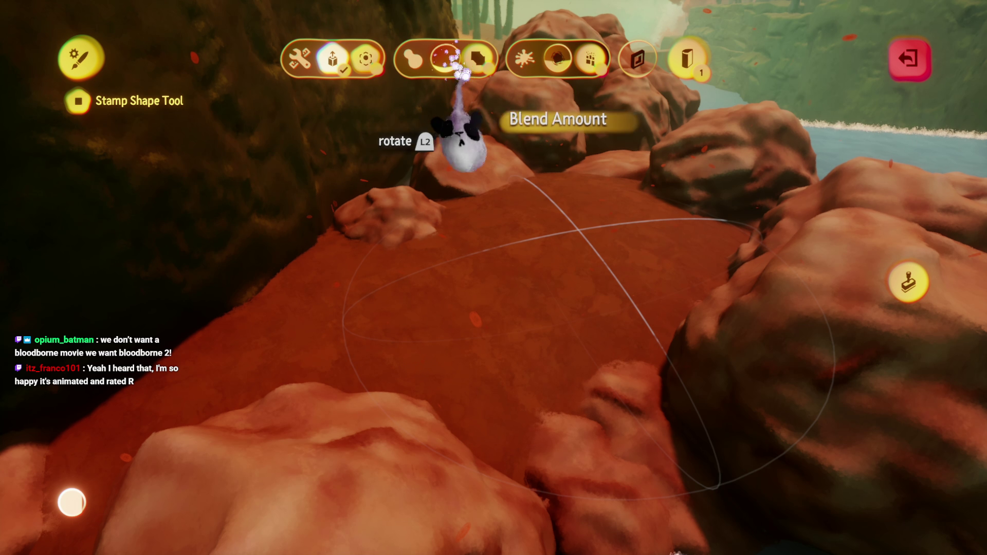
{"action": "key", "text": "Escape"}
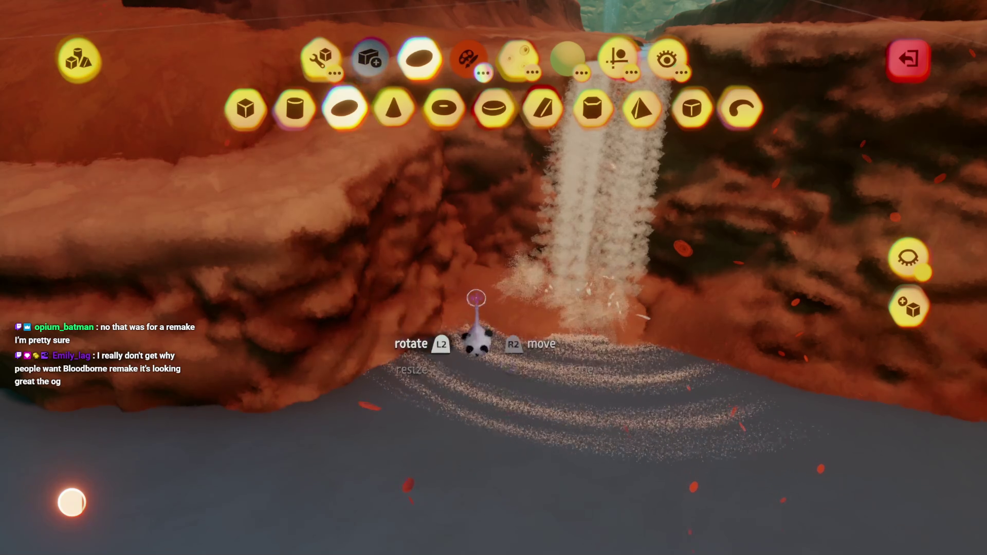
Exit sculpt and paint modes, undoing back to the normal edit view
{"action": "key", "text": "Escape"}
{"action": "key", "text": "ctrl+z"}
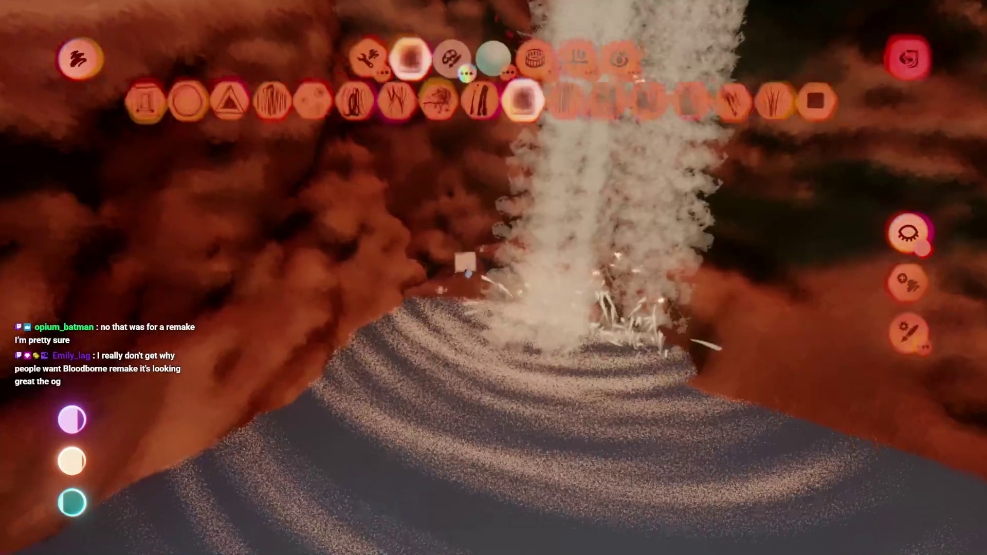
{"action": "key", "text": "Escape"}
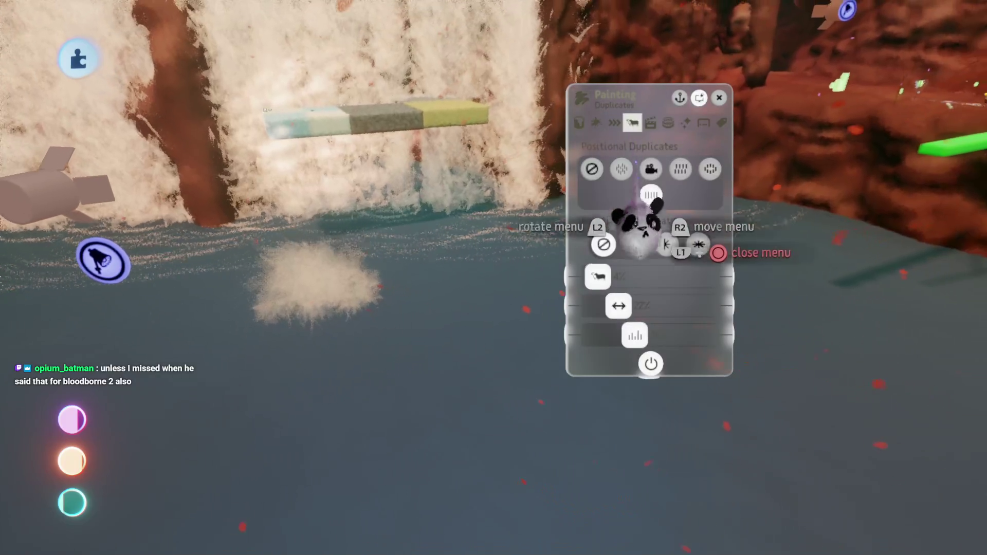
Set the spray painting's duplicate spread to 59% and its copies to 32%
{"action": "left_click_drag", "start_coordinate": [619, 306], "coordinate": [649, 307]}
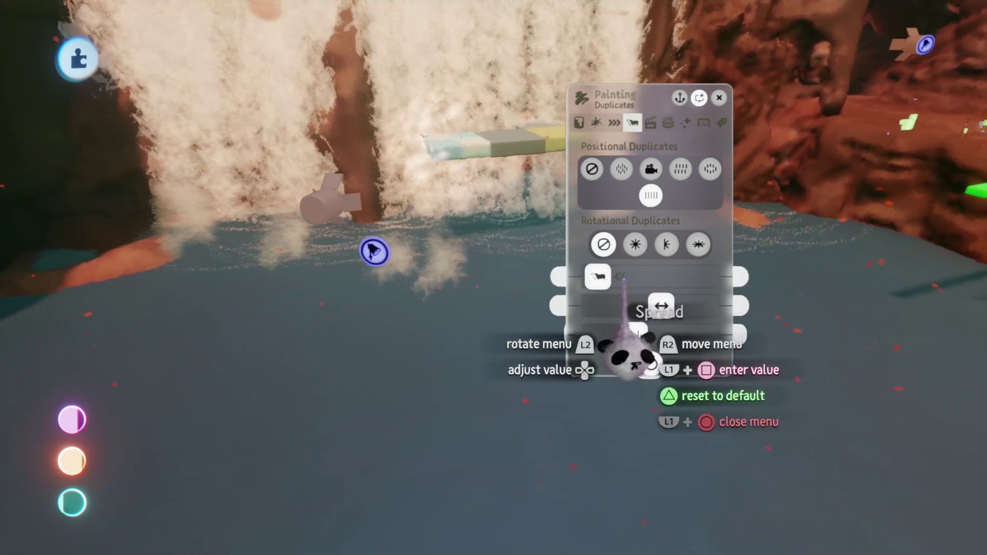
{"action": "left_click_drag", "start_coordinate": [598, 276], "coordinate": [632, 278]}
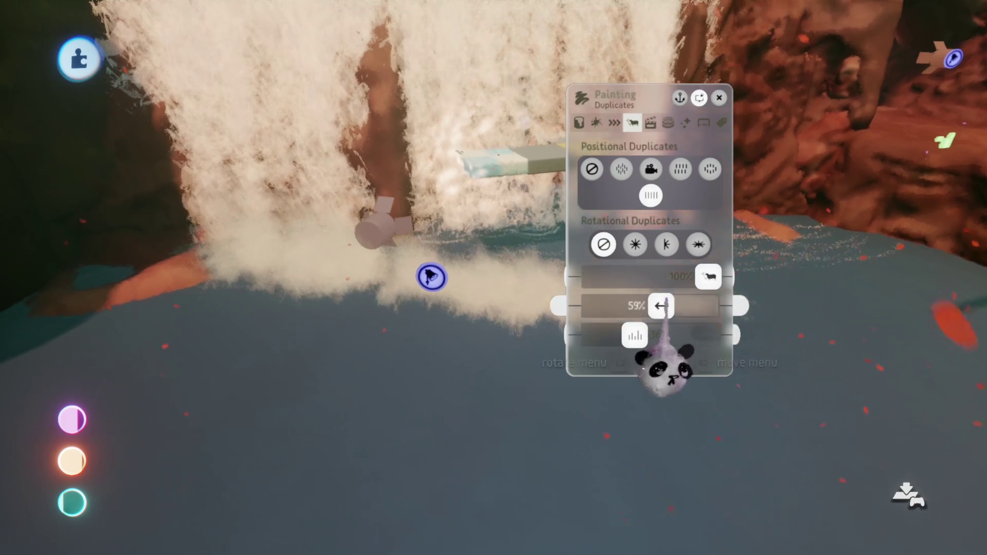
{"action": "key", "text": "Escape"}
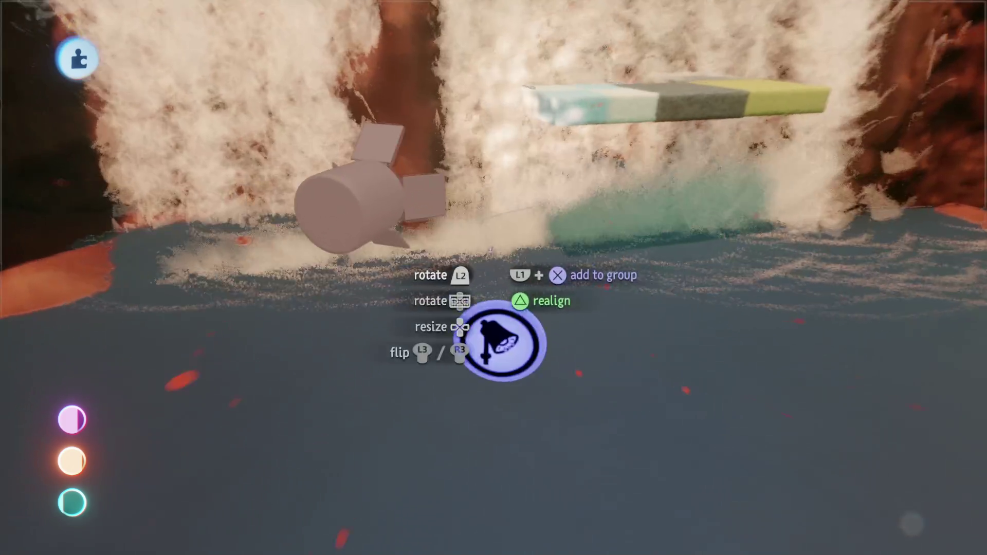
Move the pink object to the right and swing the view back to face the waterfall
{"action": "mouse_move", "coordinate": [501, 342]}
{"action": "left_mouse_down"}
{"action": "mouse_move", "coordinate": [856, 342]}
{"action": "mouse_move", "coordinate": [874, 205]}
{"action": "left_mouse_up"}
{"action": "left_click_drag", "start_coordinate": [507, 239], "coordinate": [445, 271]}
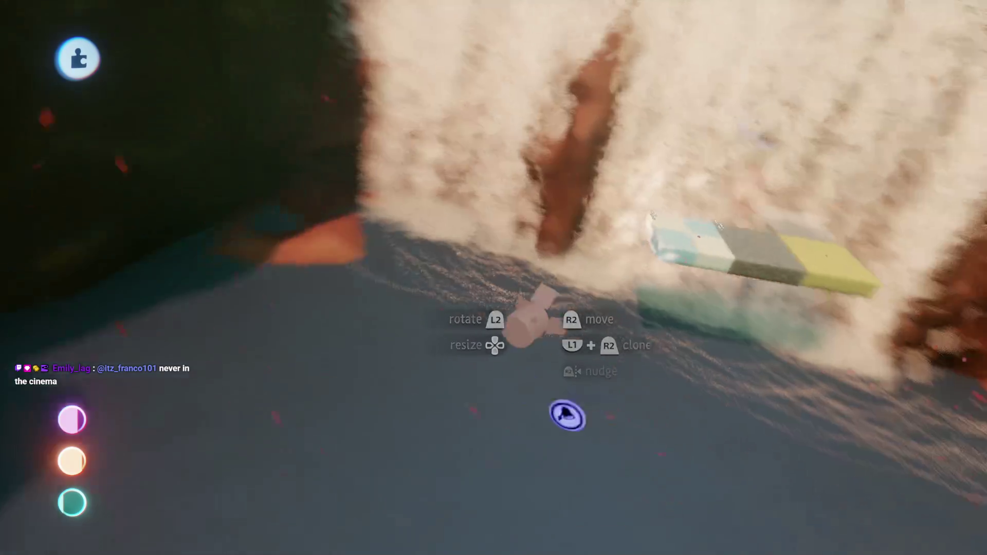
{"action": "mouse_move", "coordinate": [529, 322]}
{"action": "left_mouse_down"}
{"action": "mouse_move", "coordinate": [480, 337]}
{"action": "mouse_move", "coordinate": [503, 366]}
{"action": "mouse_move", "coordinate": [514, 255]}
{"action": "mouse_move", "coordinate": [520, 360]}
{"action": "mouse_move", "coordinate": [494, 381]}
{"action": "mouse_move", "coordinate": [485, 370]}
{"action": "mouse_move", "coordinate": [501, 287]}
{"action": "mouse_move", "coordinate": [501, 319]}
{"action": "mouse_move", "coordinate": [527, 330]}
{"action": "mouse_move", "coordinate": [504, 317]}
{"action": "left_mouse_up"}
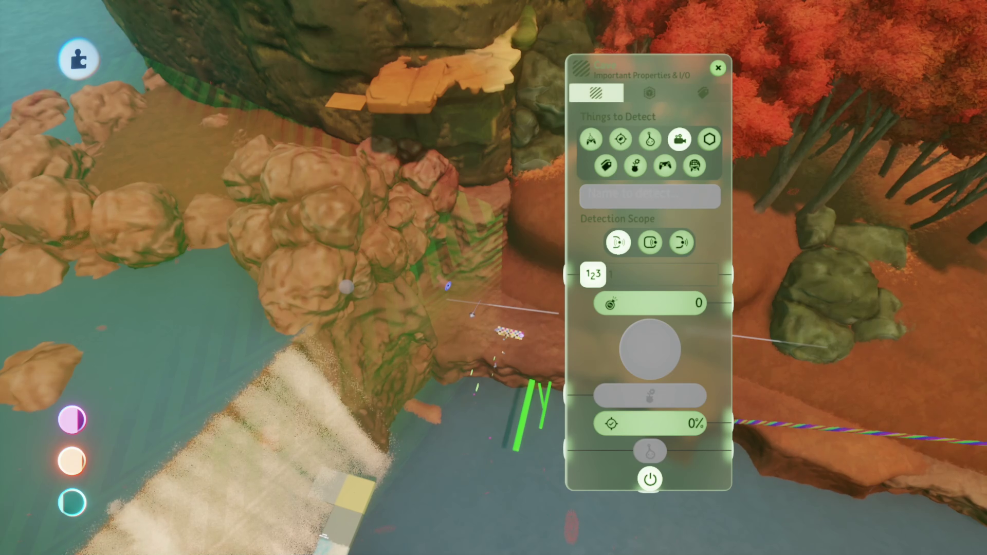
Close the detector's properties and, inside the cave, exit sculpting on the red rock unchanged
{"action": "key", "text": "Escape"}
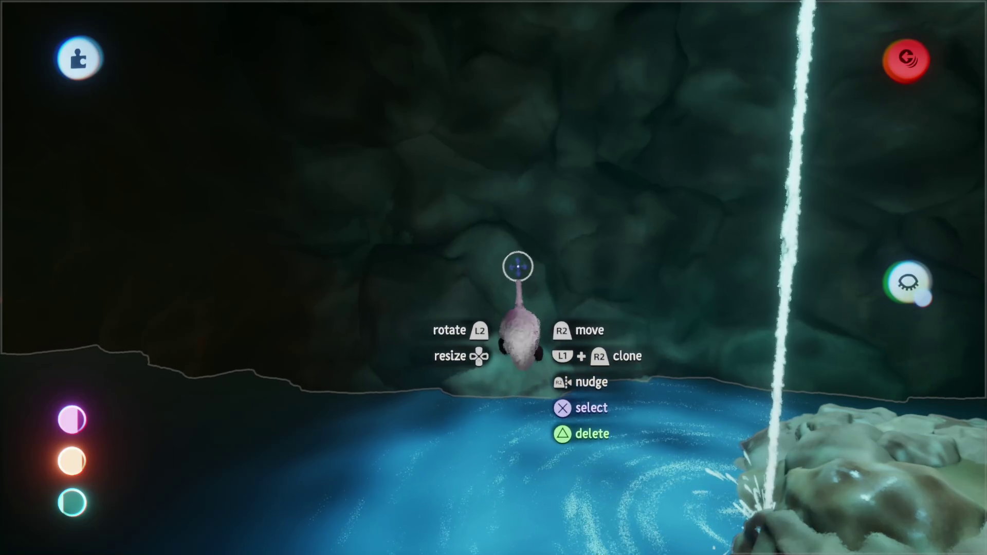
{"action": "key", "text": "Escape"}
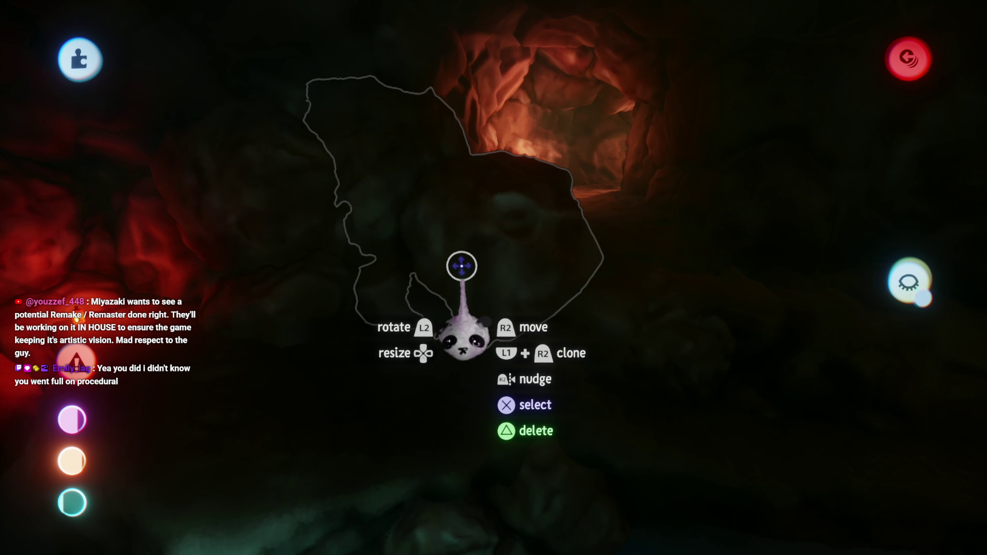
{"action": "left_click", "coordinate": [460, 268]}
{"action": "key", "text": "Escape"}
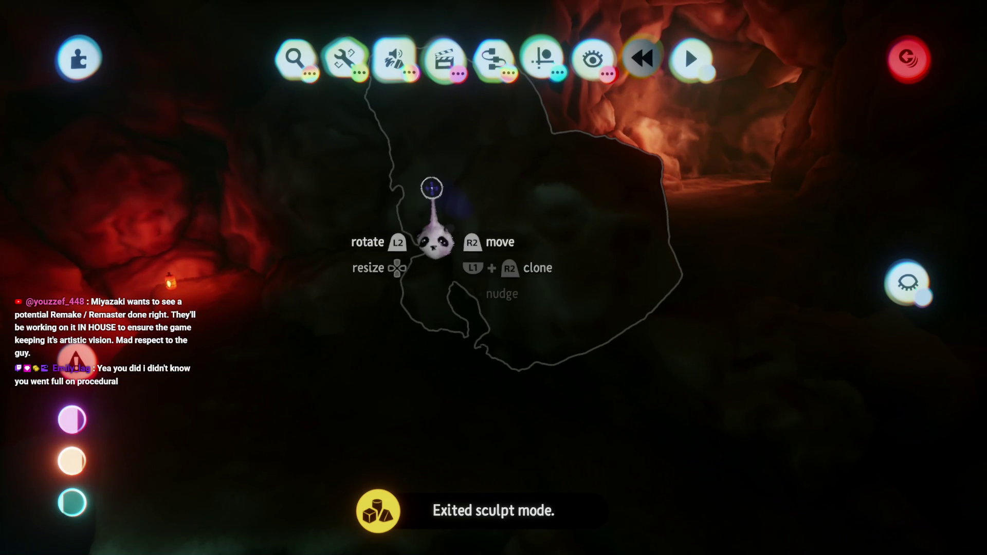
Lift the rock sculpture up toward the cave ceiling and drop it there
{"action": "left_click_drag", "start_coordinate": [432, 238], "coordinate": [434, 181]}
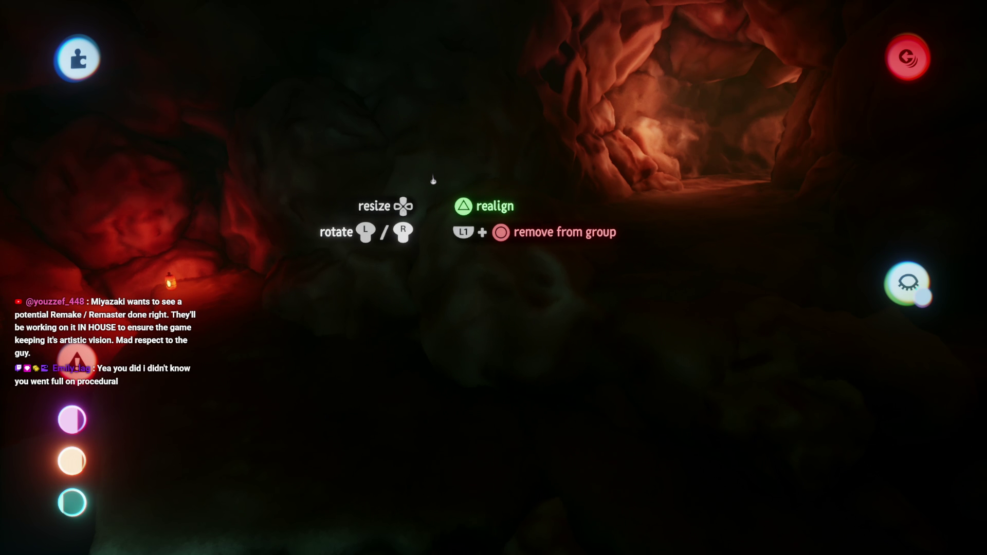
{"action": "left_click_drag", "start_coordinate": [462, 231], "coordinate": [464, 255]}
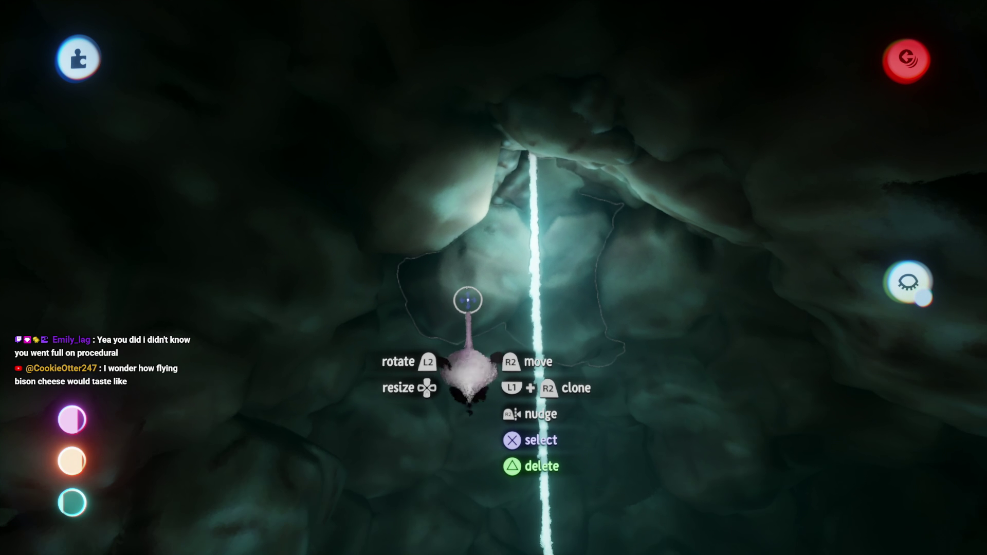
Leave sculpt mode with the rock sculpture placed by the cave ceiling
{"action": "key", "text": "Escape"}
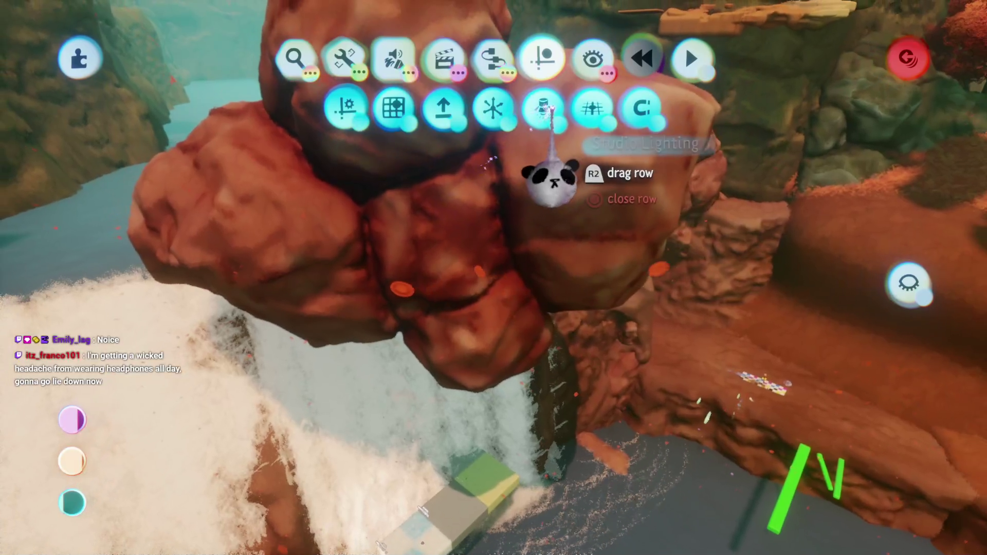
Toggle Paint visibility off to hide the waterfall, then nudge the boulder cluster
{"action": "left_click", "coordinate": [592, 58]}
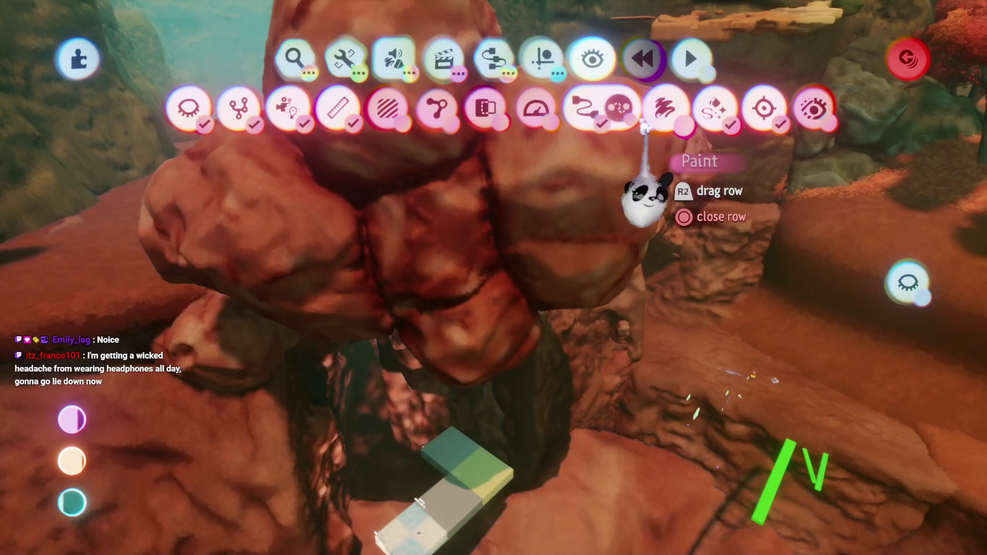
{"action": "key", "text": "Escape"}
{"action": "mouse_move", "coordinate": [509, 288]}
{"action": "left_mouse_down"}
{"action": "mouse_move", "coordinate": [700, 334]}
{"action": "mouse_move", "coordinate": [606, 355]}
{"action": "mouse_move", "coordinate": [510, 300]}
{"action": "mouse_move", "coordinate": [506, 284]}
{"action": "left_mouse_up"}
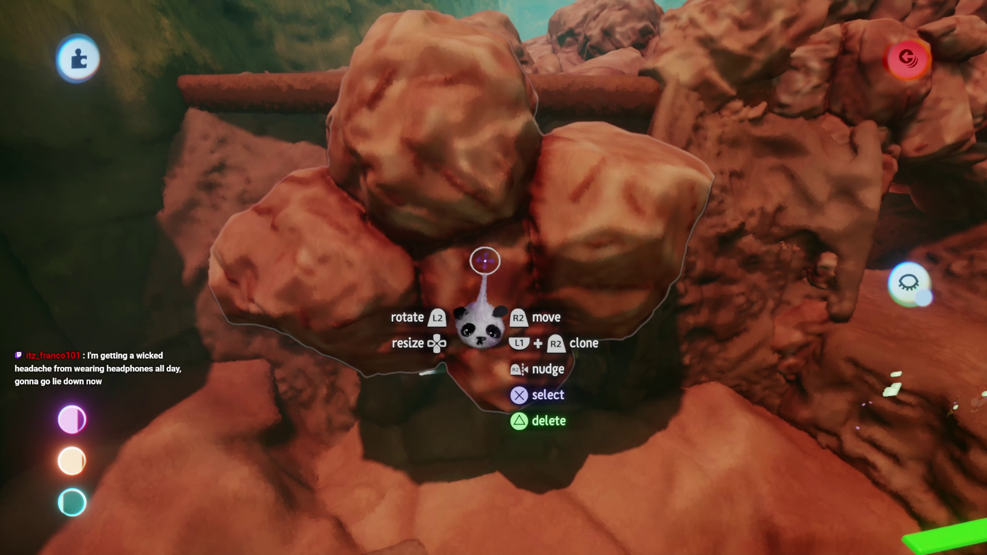
Resize the boulder group to 121% and set it as an arch along the canyon ledge
{"action": "scroll", "coordinate": [485, 261], "scroll_direction": "up", "scroll_amount": 3}
{"action": "mouse_move", "coordinate": [472, 290]}
{"action": "left_mouse_down"}
{"action": "mouse_move", "coordinate": [430, 411]}
{"action": "mouse_move", "coordinate": [417, 404]}
{"action": "mouse_move", "coordinate": [471, 373]}
{"action": "left_mouse_up"}
{"action": "mouse_move", "coordinate": [579, 404]}
{"action": "left_mouse_down"}
{"action": "mouse_move", "coordinate": [550, 408]}
{"action": "mouse_move", "coordinate": [485, 385]}
{"action": "mouse_move", "coordinate": [496, 304]}
{"action": "mouse_move", "coordinate": [486, 288]}
{"action": "left_mouse_up"}
{"action": "mouse_move", "coordinate": [496, 242]}
{"action": "left_mouse_down"}
{"action": "mouse_move", "coordinate": [501, 252]}
{"action": "mouse_move", "coordinate": [487, 190]}
{"action": "mouse_move", "coordinate": [466, 238]}
{"action": "mouse_move", "coordinate": [515, 226]}
{"action": "mouse_move", "coordinate": [451, 213]}
{"action": "mouse_move", "coordinate": [483, 230]}
{"action": "mouse_move", "coordinate": [451, 185]}
{"action": "mouse_move", "coordinate": [340, 209]}
{"action": "left_mouse_up"}
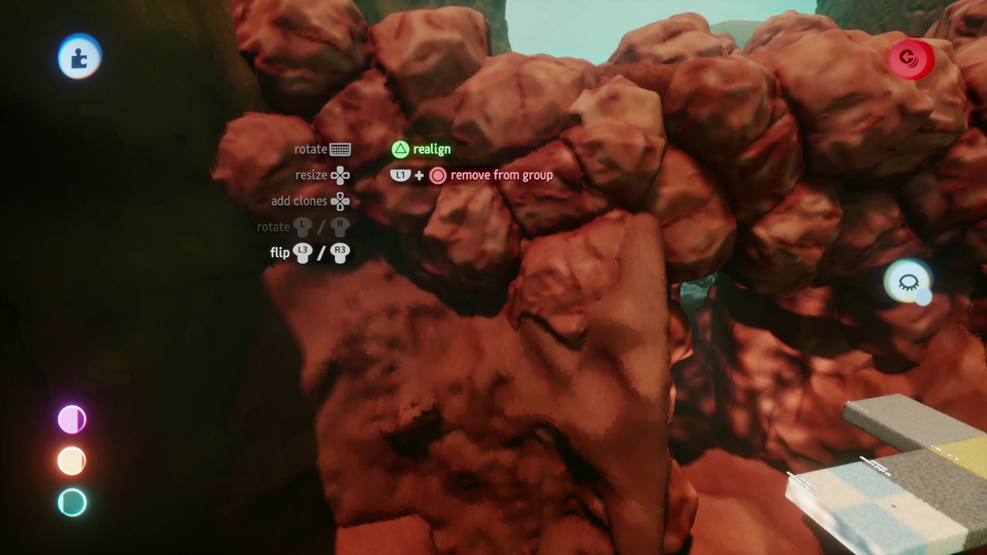
{"action": "left_click_drag", "start_coordinate": [383, 139], "coordinate": [386, 190]}
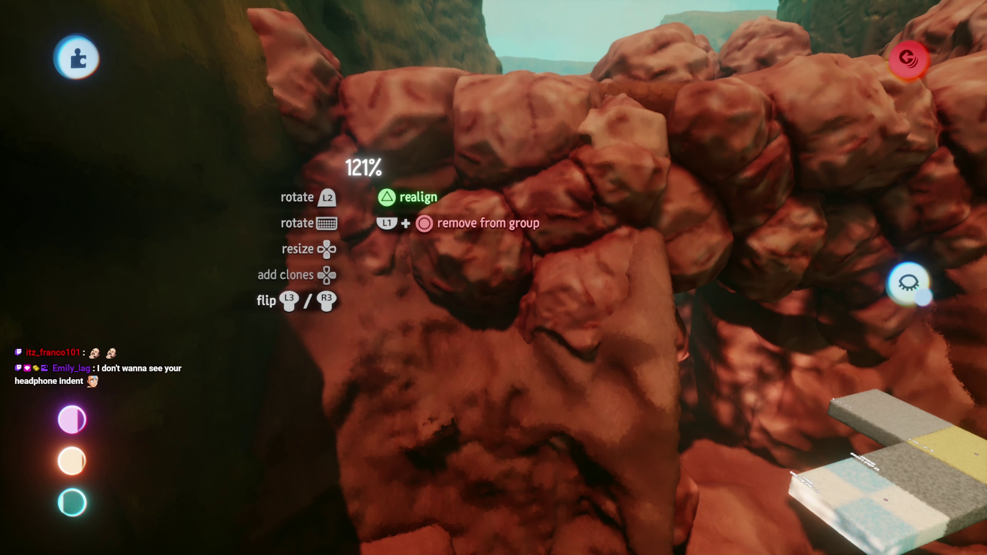
{"action": "mouse_move", "coordinate": [385, 190]}
{"action": "left_mouse_down"}
{"action": "mouse_move", "coordinate": [463, 308]}
{"action": "mouse_move", "coordinate": [454, 162]}
{"action": "mouse_move", "coordinate": [522, 375]}
{"action": "mouse_move", "coordinate": [511, 425]}
{"action": "mouse_move", "coordinate": [498, 409]}
{"action": "mouse_move", "coordinate": [505, 399]}
{"action": "mouse_move", "coordinate": [483, 399]}
{"action": "left_mouse_up"}
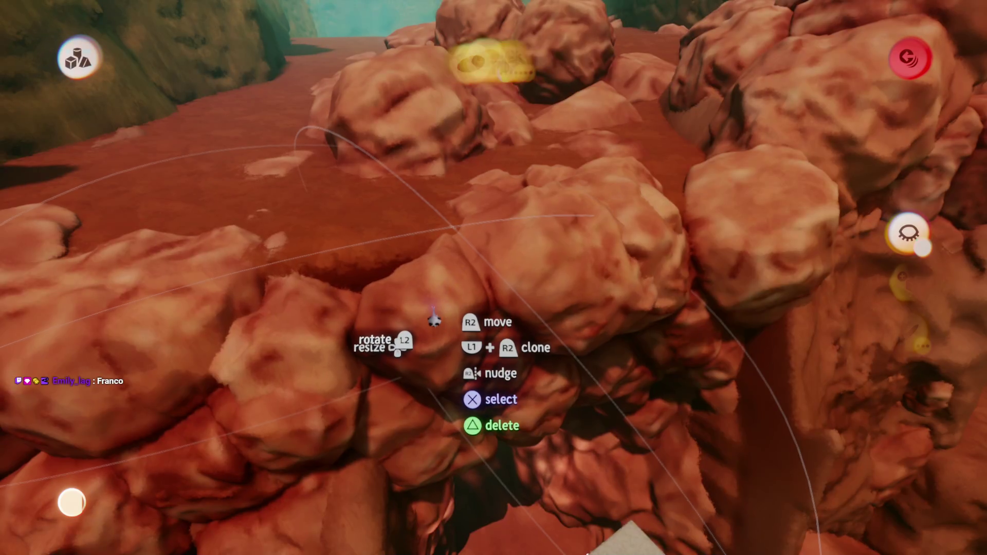
{"action": "key", "text": "Escape"}
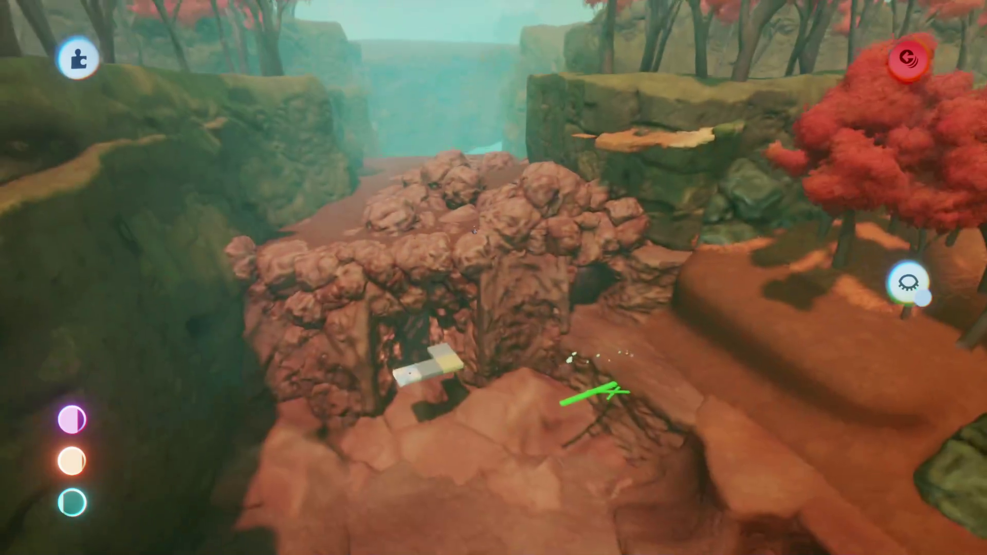
{"action": "key", "text": "Escape"}
Turn Paint visibility back on in the eye row and exit paint mode
{"action": "left_click", "coordinate": [542, 58]}
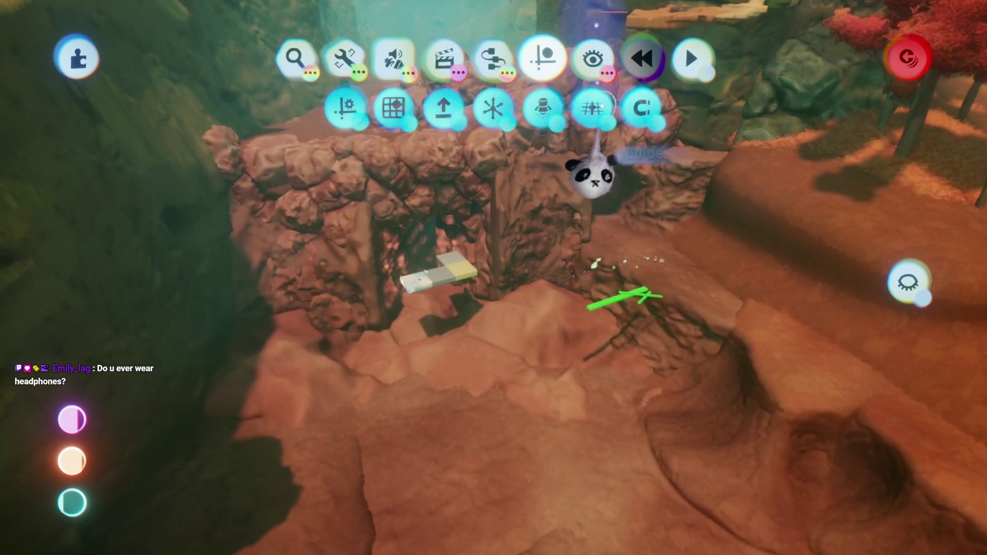
{"action": "left_click", "coordinate": [568, 70]}
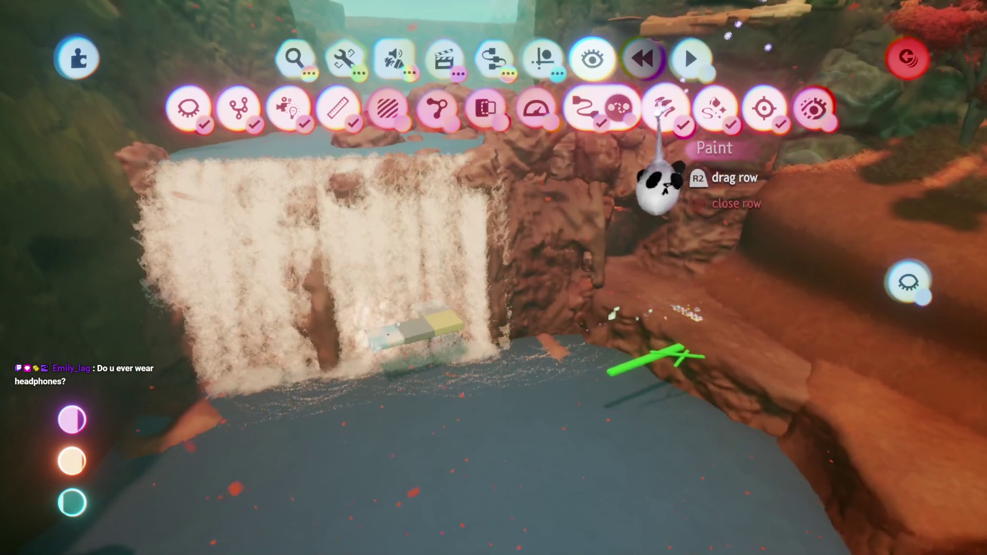
{"action": "key", "text": "Escape"}
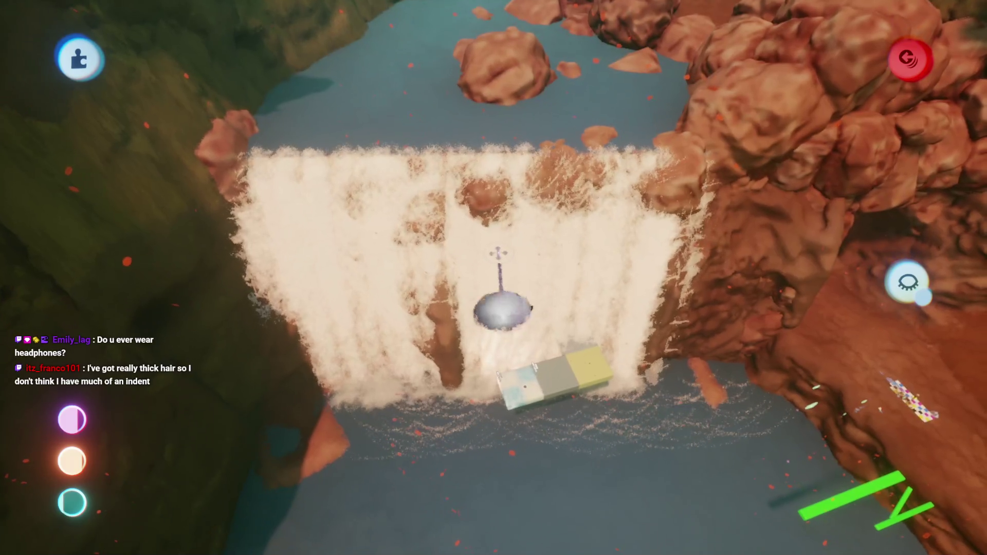
{"action": "key", "text": "Escape"}
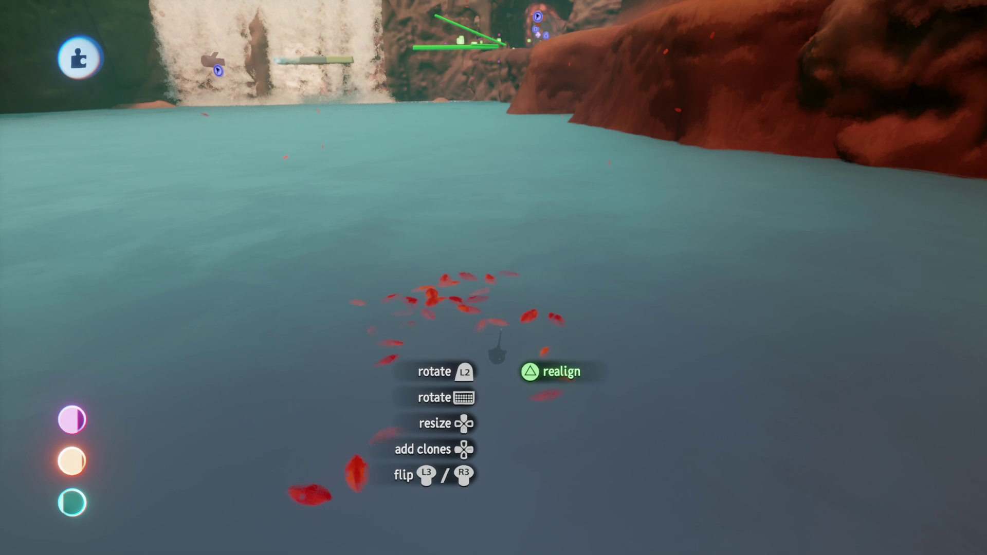
Set the red leaves' duplicate Spread to 100% across the pool
{"action": "left_click", "coordinate": [452, 286]}
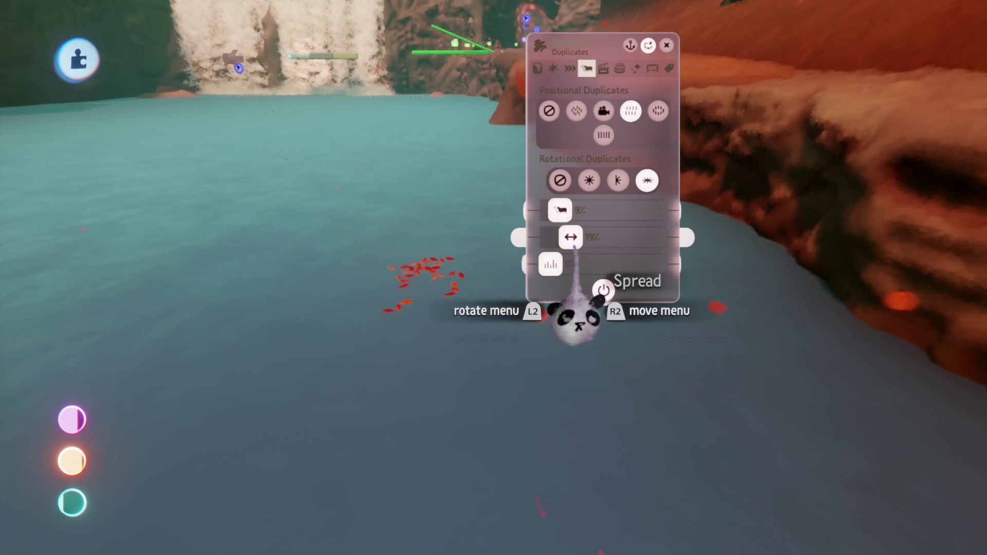
{"action": "left_click_drag", "start_coordinate": [575, 319], "coordinate": [848, 324]}
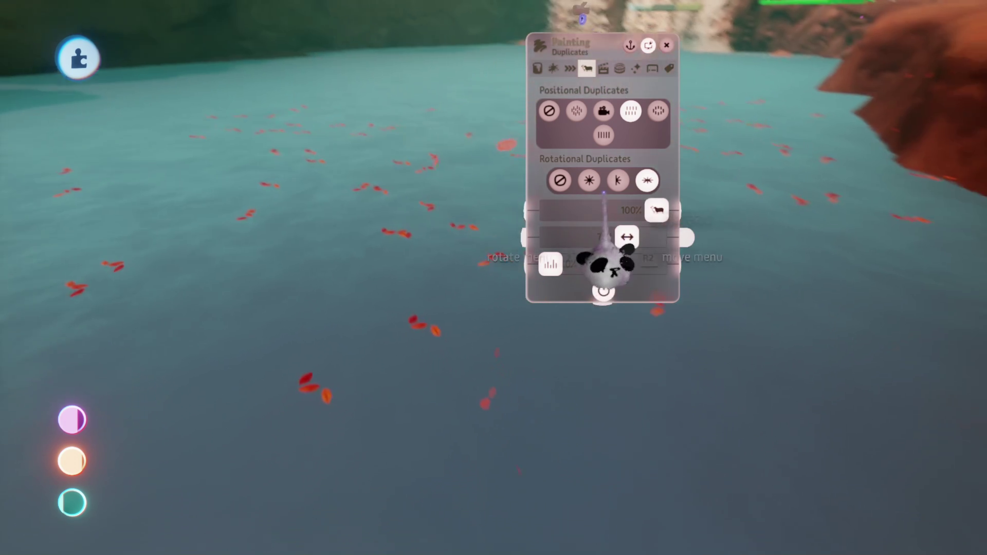
{"action": "key", "text": "Escape"}
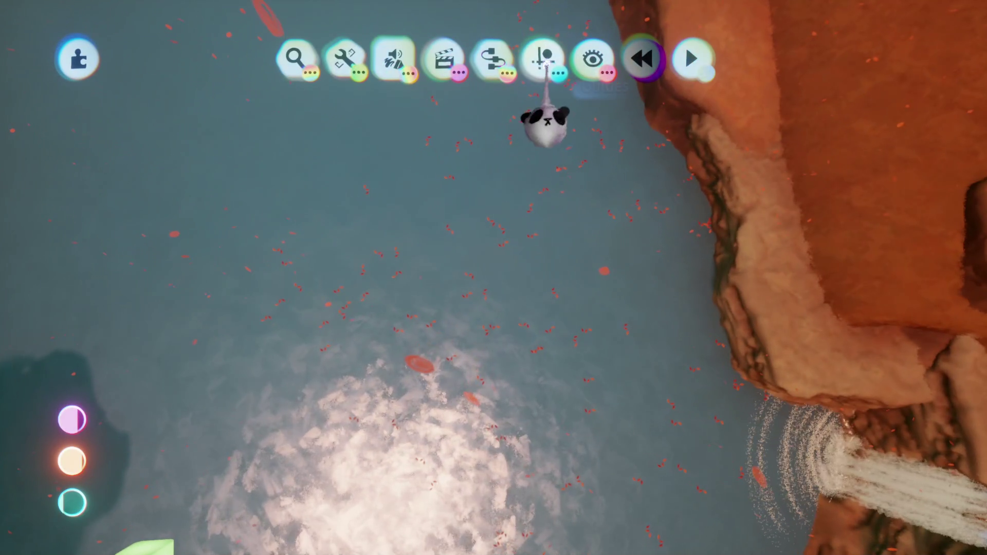
Bring up the red-leaves painting's Animation settings, showing playback speed
{"action": "left_click", "coordinate": [544, 58]}
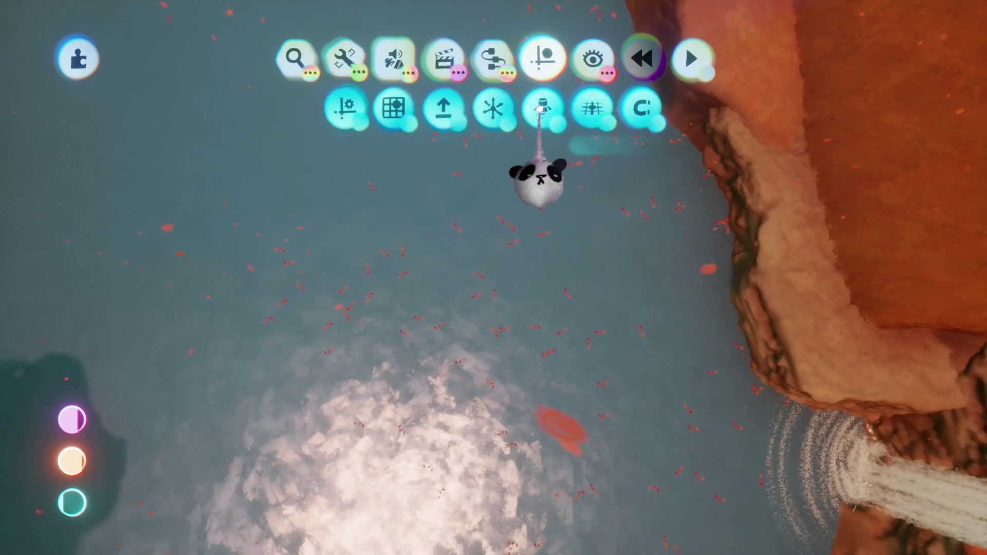
{"action": "left_click", "coordinate": [494, 106]}
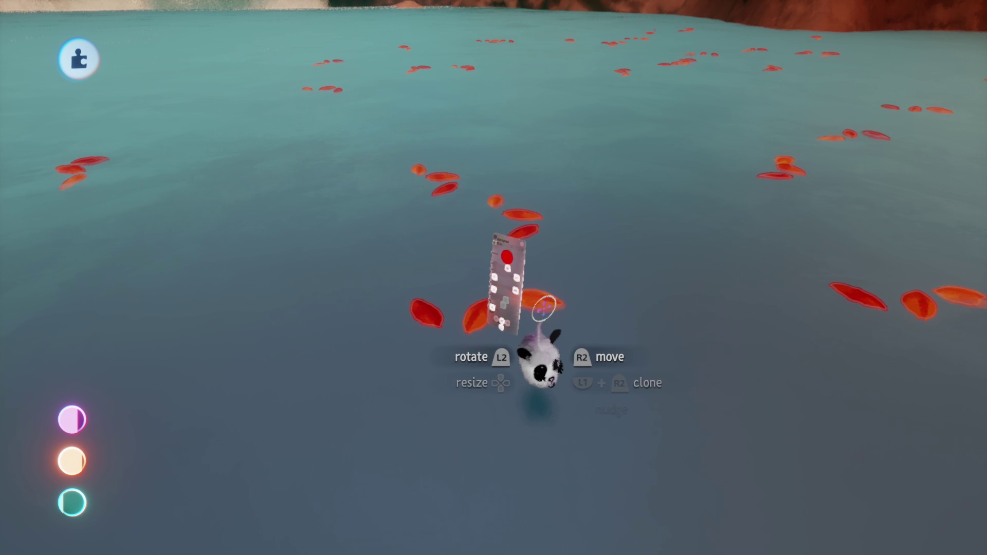
{"action": "left_click", "coordinate": [442, 82]}
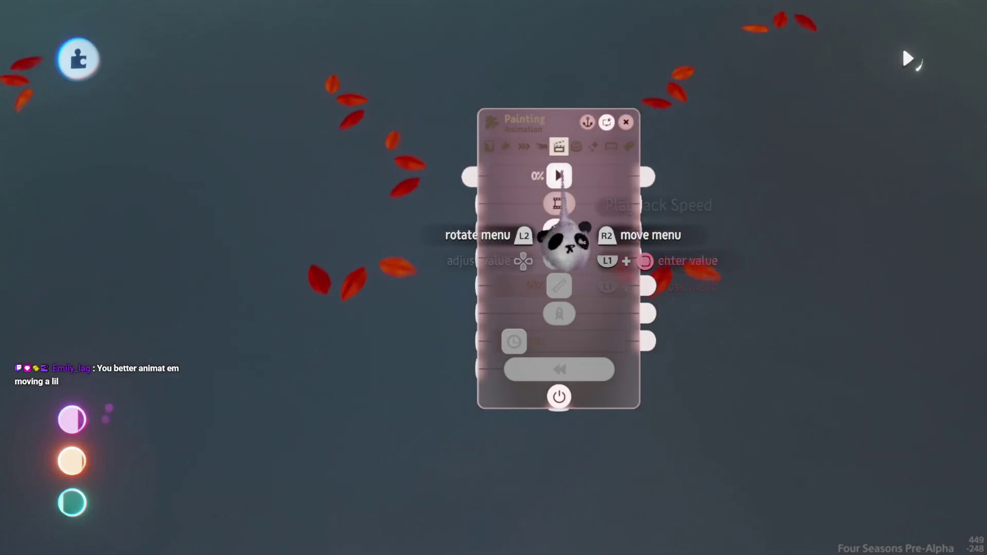
Adjust the leaves' painting effects, returning one effect to 0% and raising another to 28%
{"action": "left_click", "coordinate": [594, 146]}
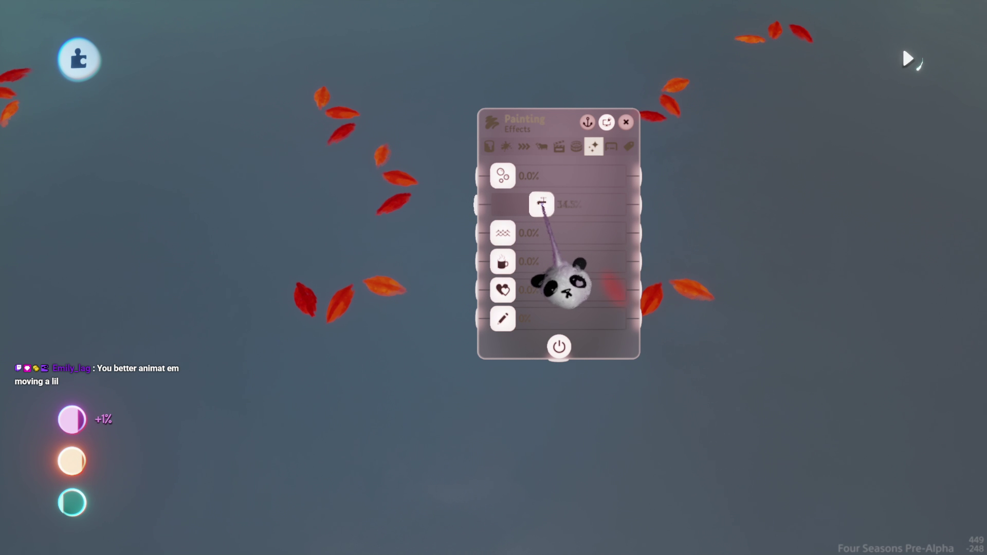
{"action": "mouse_move", "coordinate": [541, 203]}
{"action": "left_mouse_down"}
{"action": "mouse_move", "coordinate": [582, 202]}
{"action": "mouse_move", "coordinate": [503, 204]}
{"action": "left_mouse_up"}
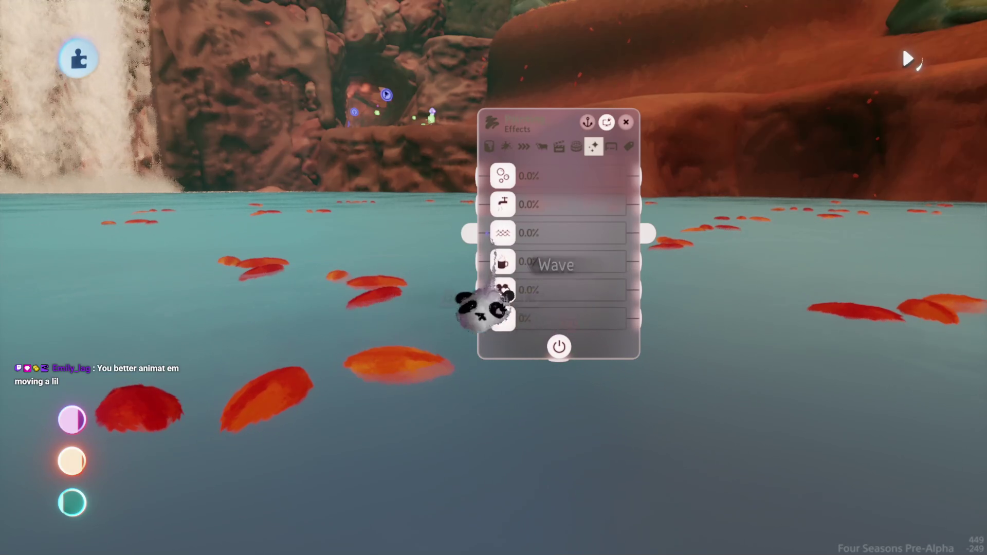
{"action": "left_click_drag", "start_coordinate": [503, 176], "coordinate": [598, 175]}
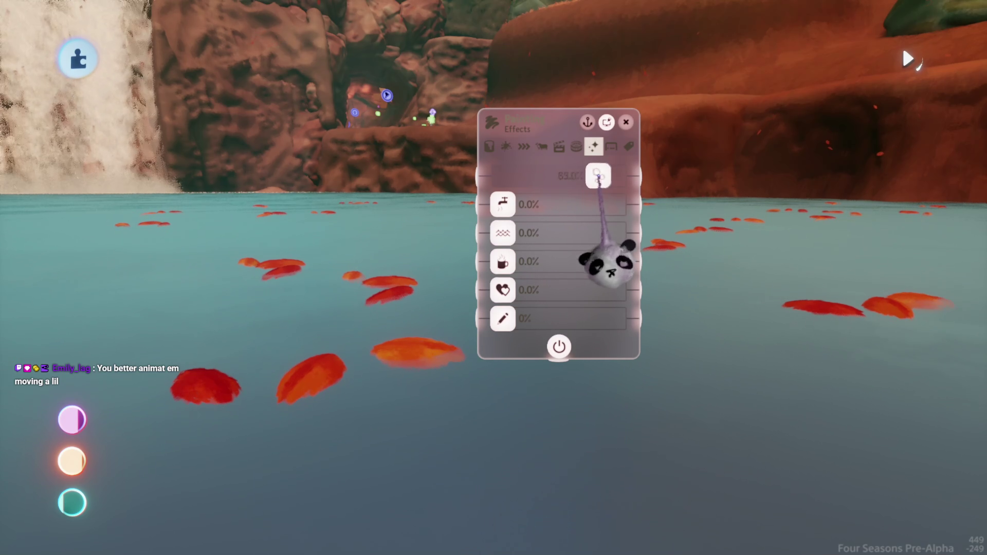
{"action": "left_click_drag", "start_coordinate": [502, 262], "coordinate": [596, 263]}
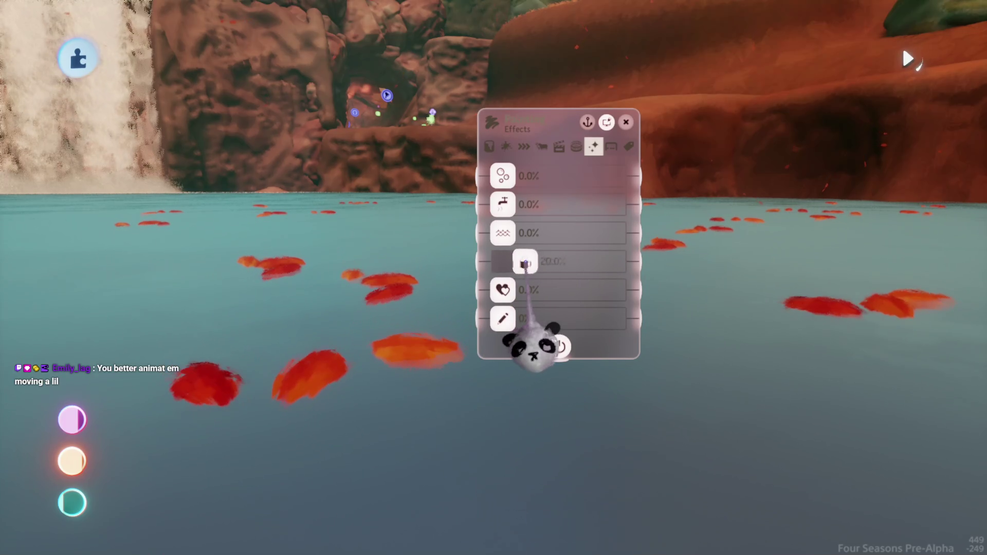
{"action": "mouse_move", "coordinate": [535, 349]}
{"action": "left_mouse_down"}
{"action": "mouse_move", "coordinate": [507, 334]}
{"action": "mouse_move", "coordinate": [448, 370]}
{"action": "left_mouse_up"}
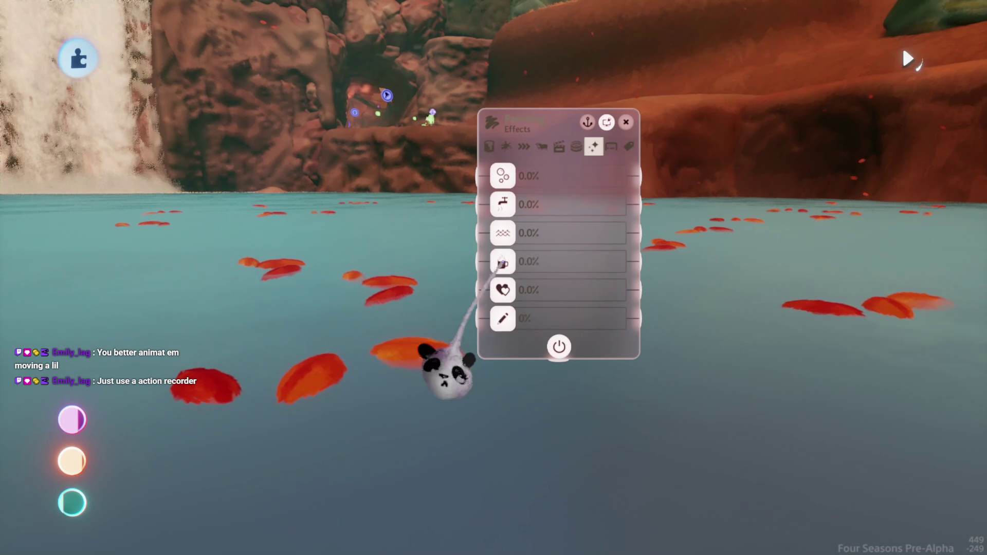
{"action": "mouse_move", "coordinate": [502, 290]}
{"action": "left_mouse_down"}
{"action": "mouse_move", "coordinate": [540, 289]}
{"action": "mouse_move", "coordinate": [545, 318]}
{"action": "mouse_move", "coordinate": [503, 319]}
{"action": "left_mouse_up"}
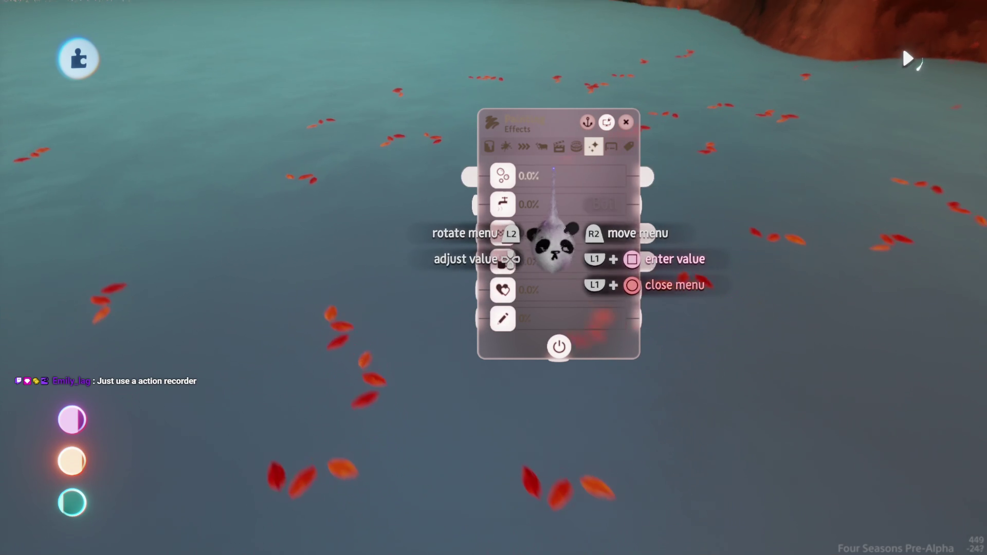
Try a lower duplicate spread and hemisphere duplication, then revert to full spread around a cylinder
{"action": "key", "text": "Left"}
{"action": "key", "text": "Left"}
{"action": "key", "text": "Left"}
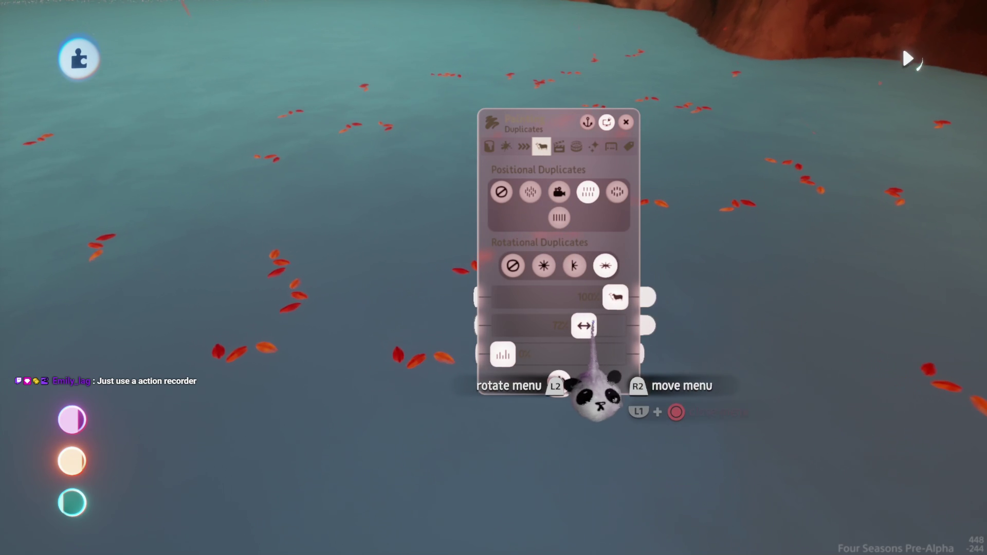
{"action": "left_click_drag", "start_coordinate": [584, 325], "coordinate": [564, 326]}
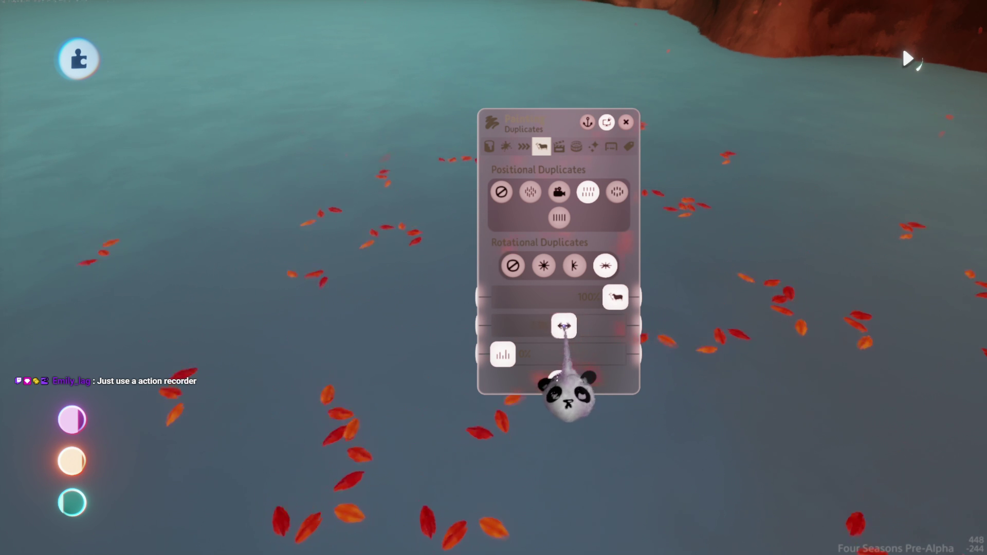
{"action": "key", "text": "ctrl+z"}
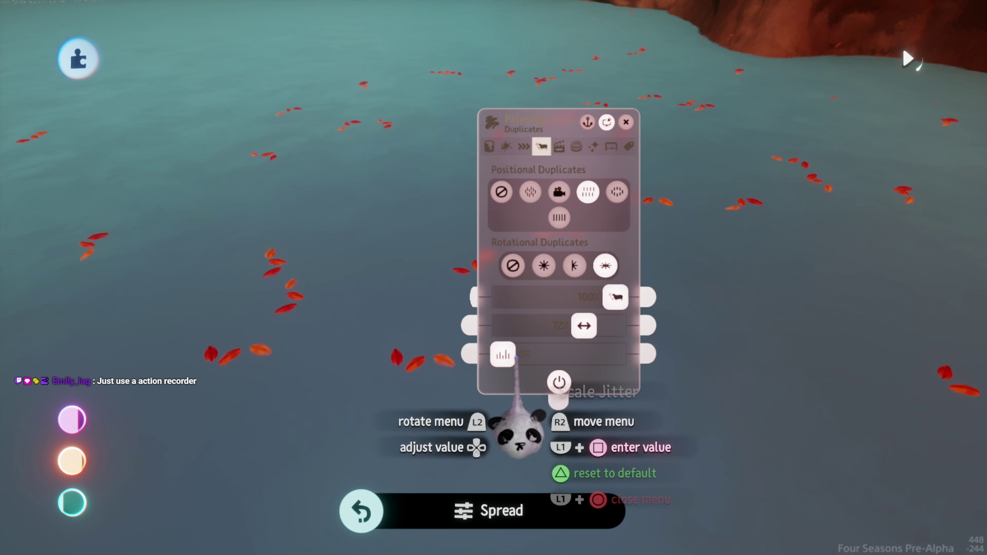
{"action": "left_click", "coordinate": [575, 265]}
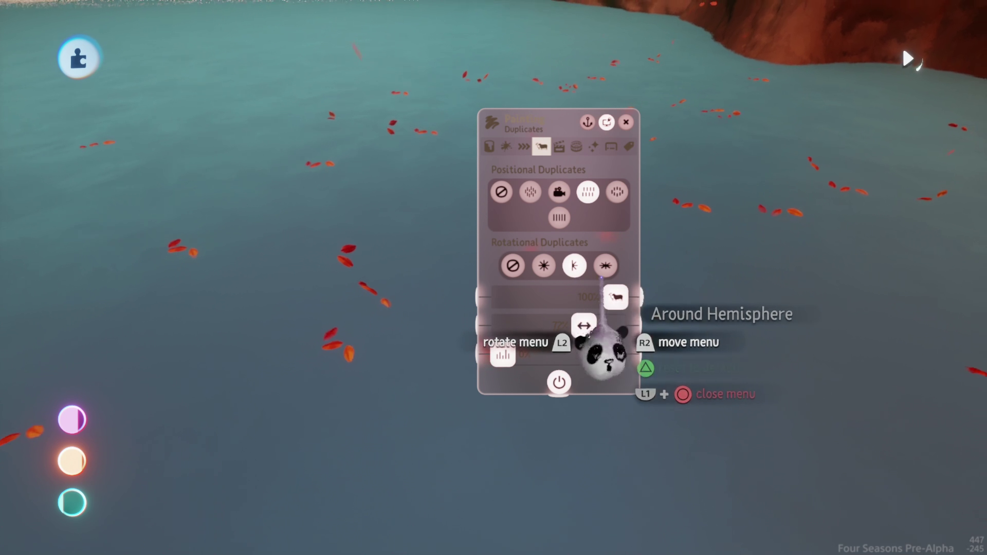
{"action": "left_click", "coordinate": [605, 265]}
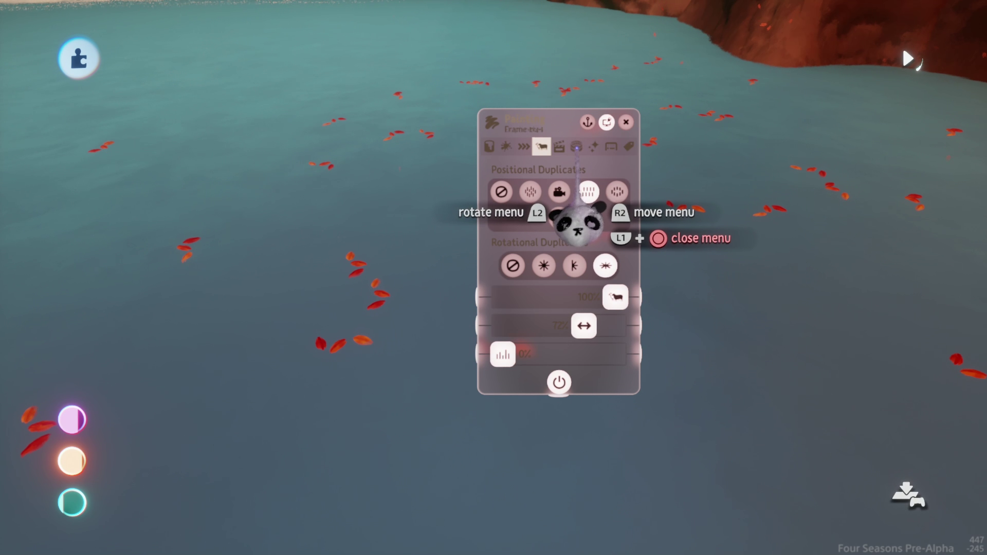
Test 100% fleck density, undo it, and close the leaves' settings
{"action": "left_click", "coordinate": [576, 146]}
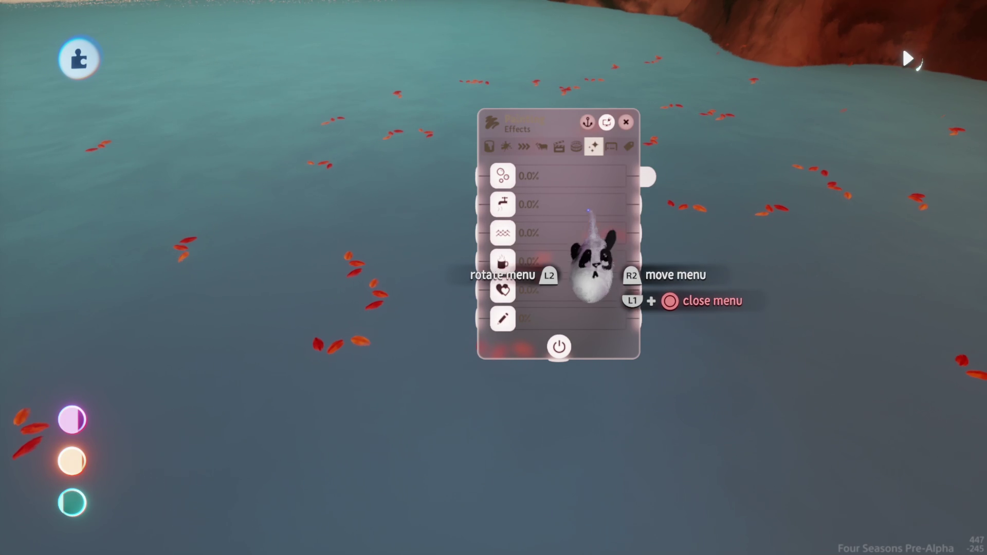
{"action": "left_click", "coordinate": [525, 147]}
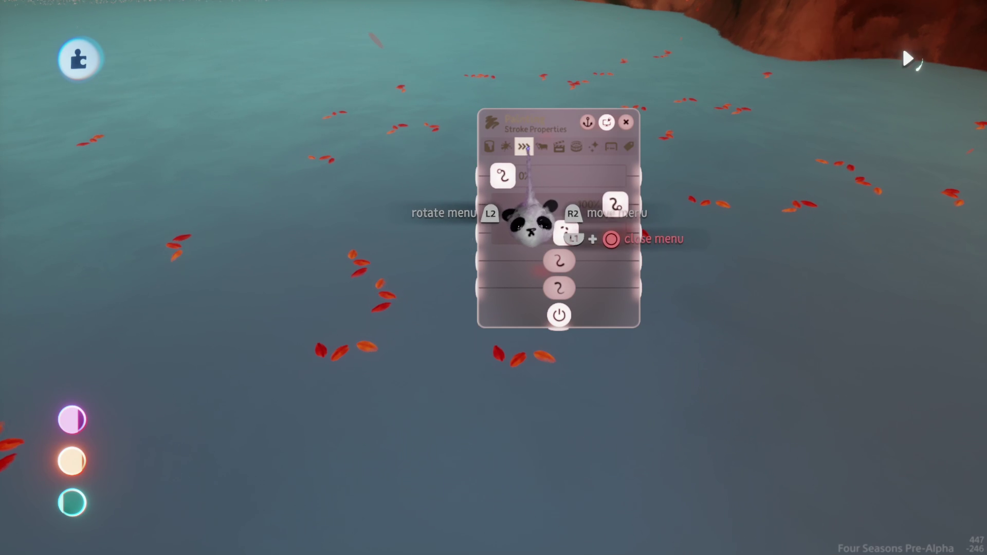
{"action": "mouse_move", "coordinate": [567, 234]}
{"action": "left_mouse_down"}
{"action": "mouse_move", "coordinate": [503, 230]}
{"action": "mouse_move", "coordinate": [617, 234]}
{"action": "left_mouse_up"}
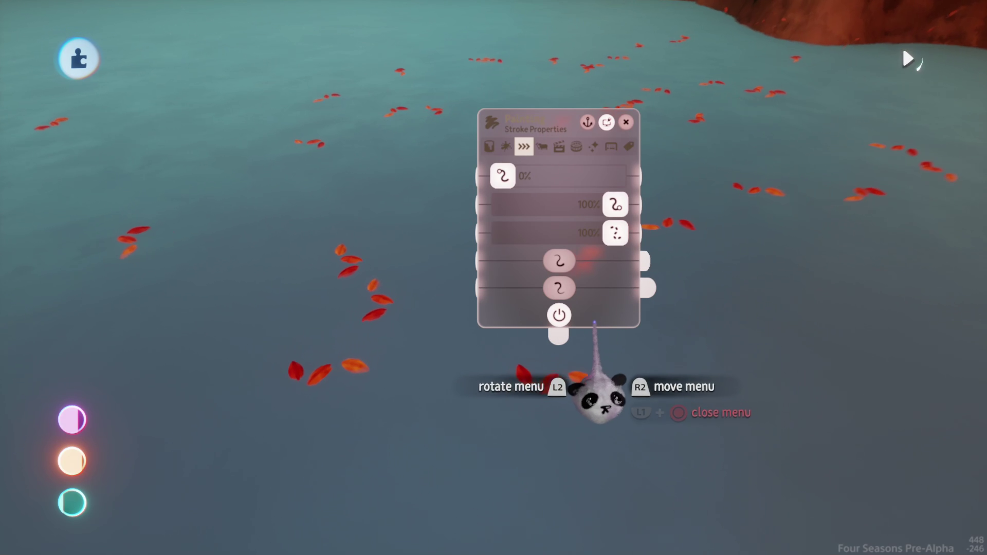
{"action": "key", "text": "ctrl+z"}
{"action": "key", "text": "Right"}
{"action": "key", "text": "Right"}
{"action": "key", "text": "Right"}
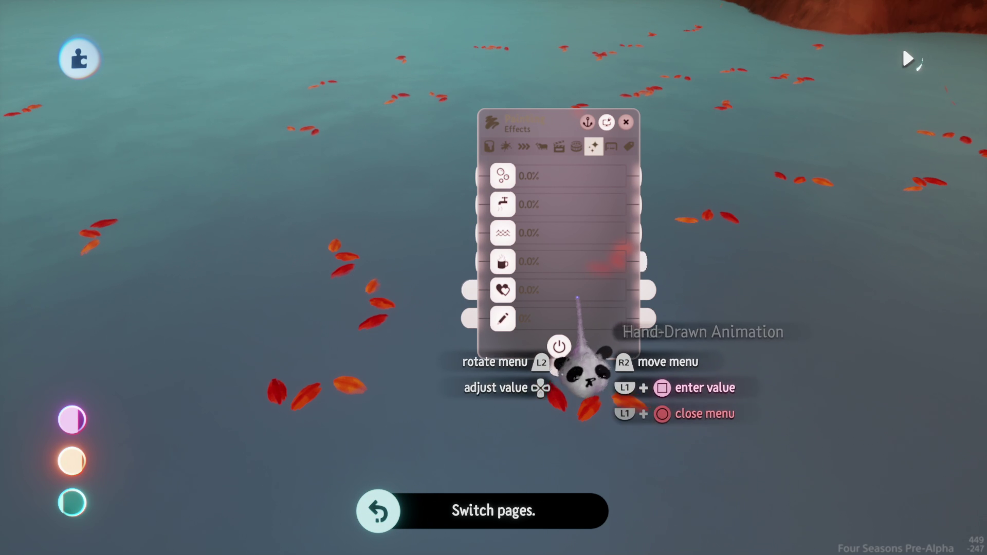
{"action": "key", "text": "Escape"}
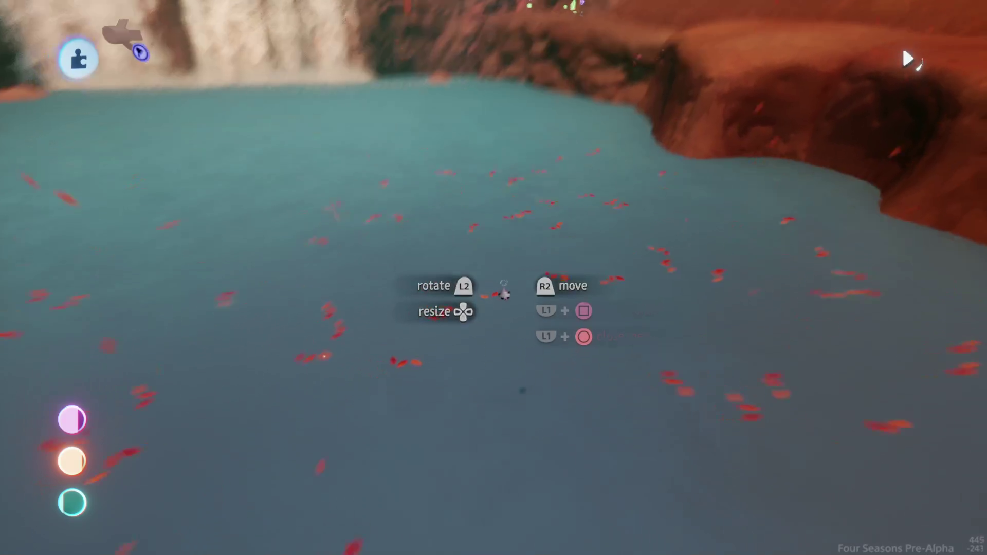
Select the floating red leaf pieces and group them together
{"action": "scroll", "coordinate": [407, 252], "scroll_direction": "up", "scroll_amount": 10}
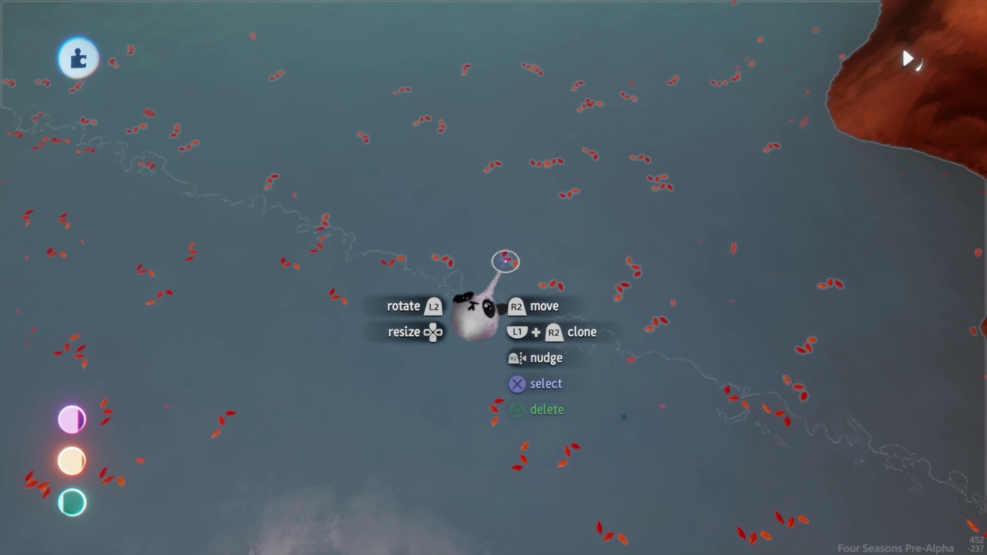
{"action": "left_click", "coordinate": [507, 261]}
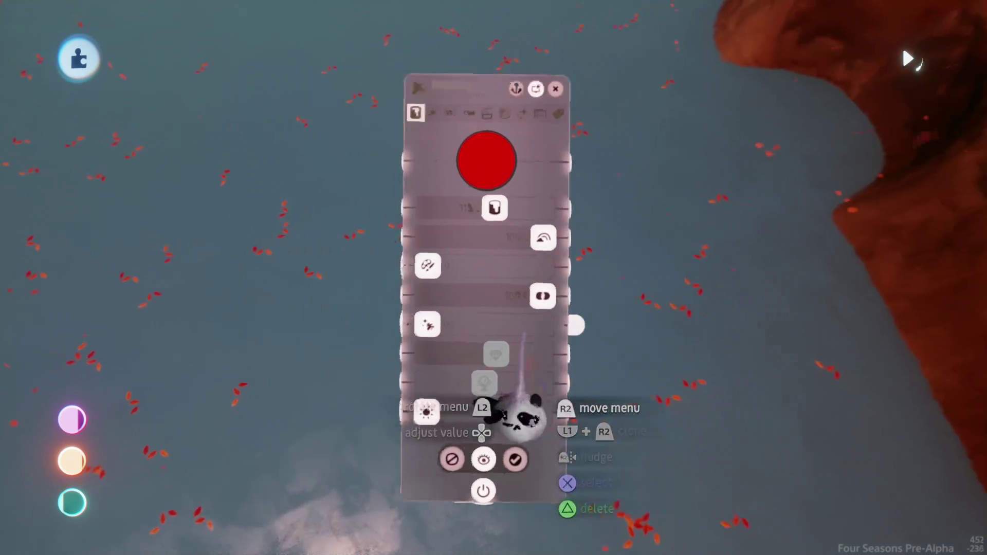
{"action": "key", "text": "Escape"}
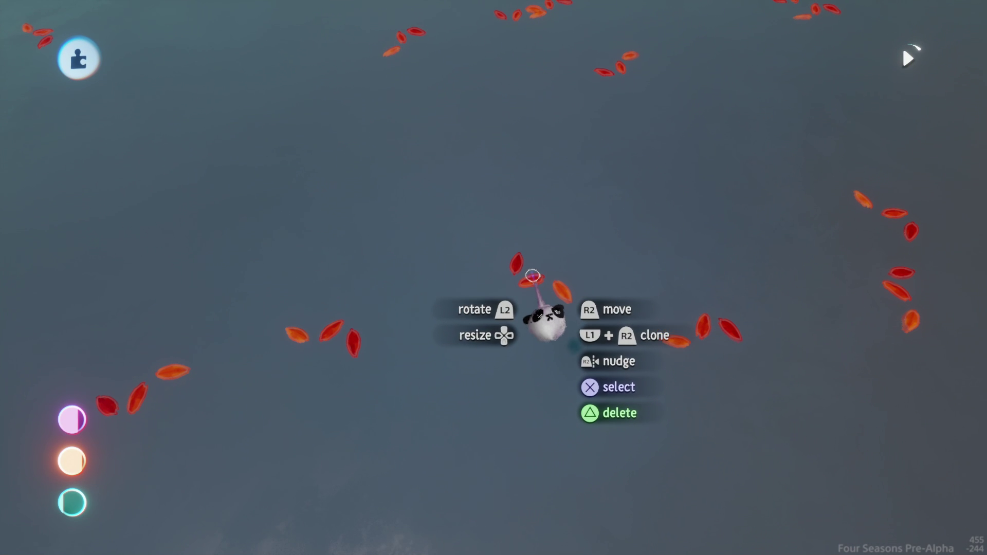
{"action": "left_click", "coordinate": [531, 278]}
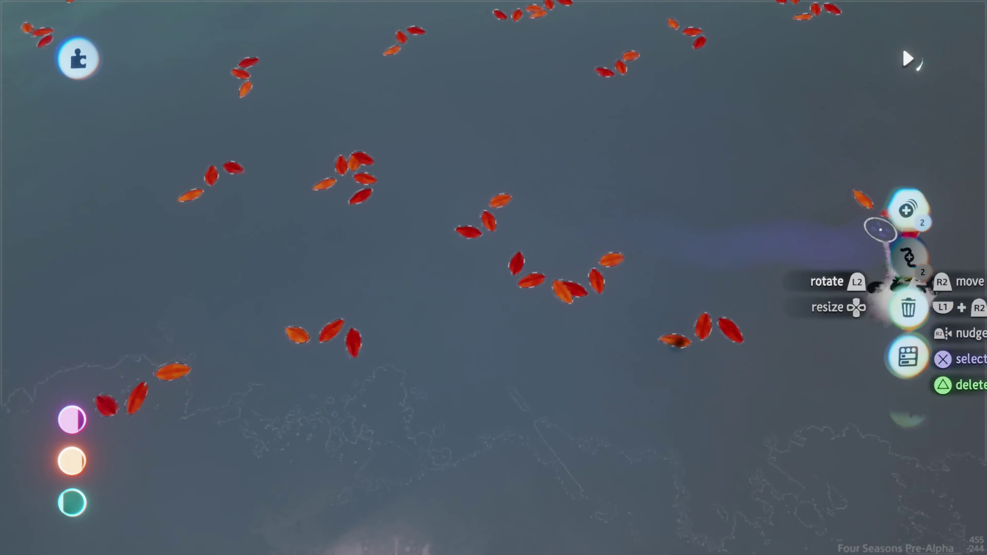
{"action": "left_click", "coordinate": [909, 209]}
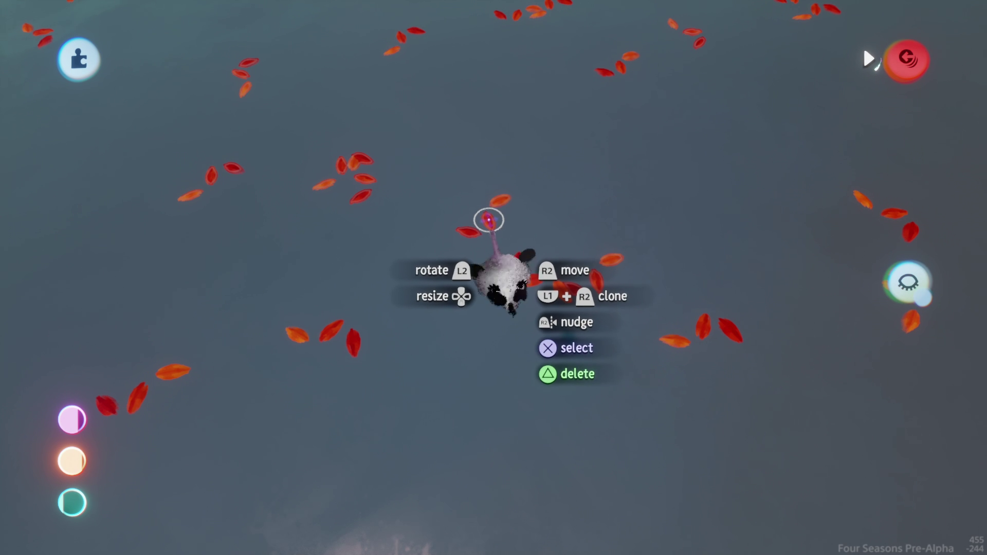
Rotate the leaf group about 14° so it lies flat across the pool
{"action": "scroll", "coordinate": [476, 247], "scroll_direction": "down", "scroll_amount": 5}
{"action": "scroll", "coordinate": [478, 234], "scroll_direction": "down", "scroll_amount": 5}
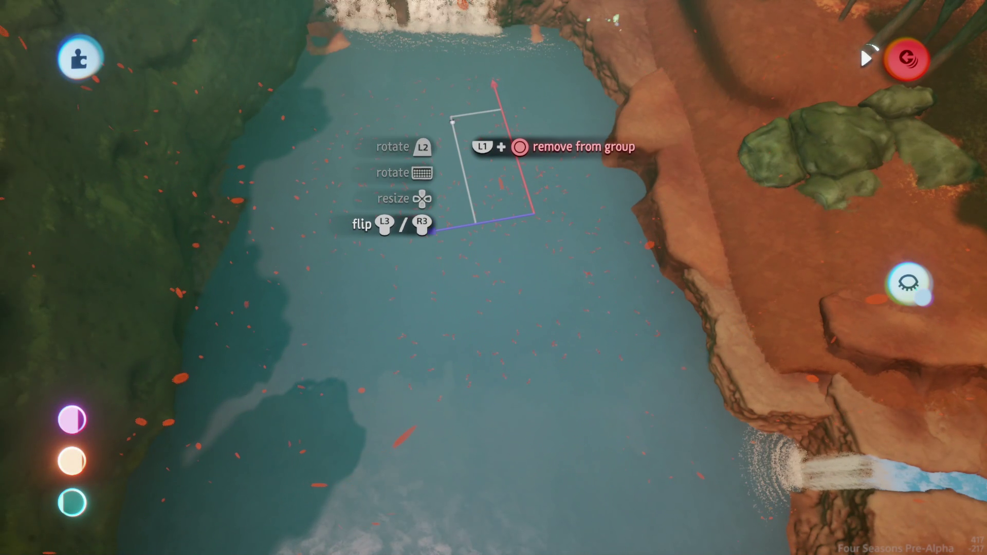
{"action": "left_click_drag", "start_coordinate": [451, 131], "coordinate": [463, 113]}
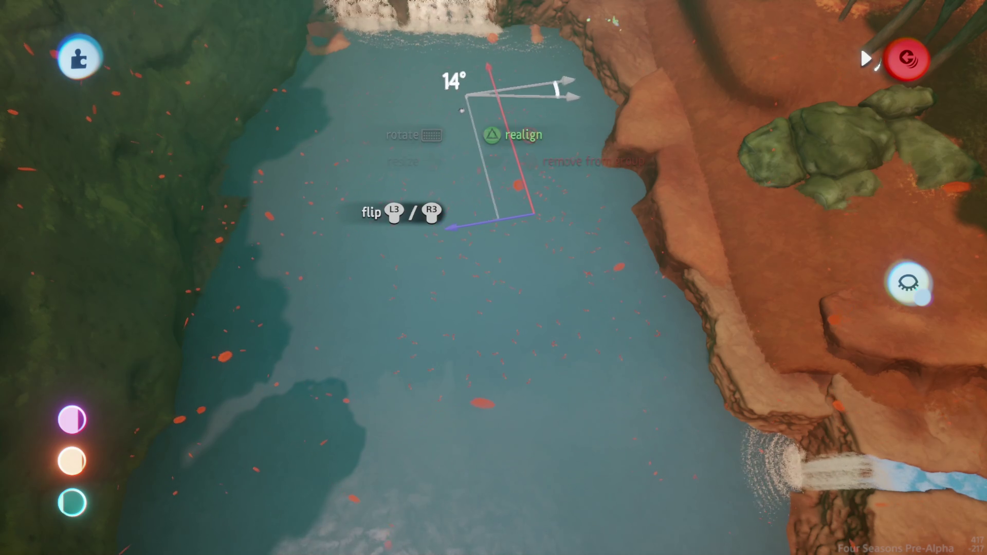
{"action": "scroll", "coordinate": [479, 277], "scroll_direction": "up", "scroll_amount": 5}
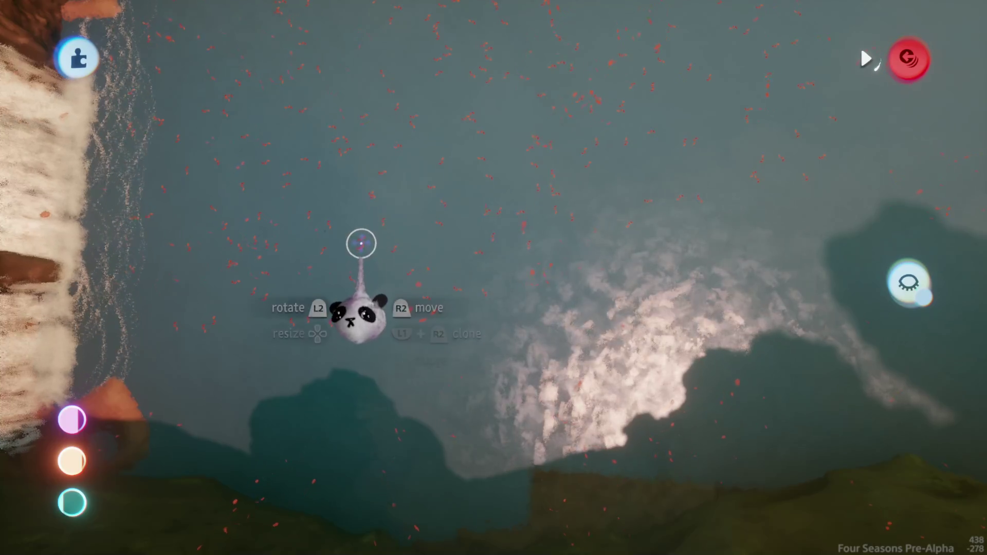
{"action": "mouse_move", "coordinate": [363, 247]}
{"action": "left_mouse_down"}
{"action": "mouse_move", "coordinate": [535, 330]}
{"action": "mouse_move", "coordinate": [536, 392]}
{"action": "left_mouse_up"}
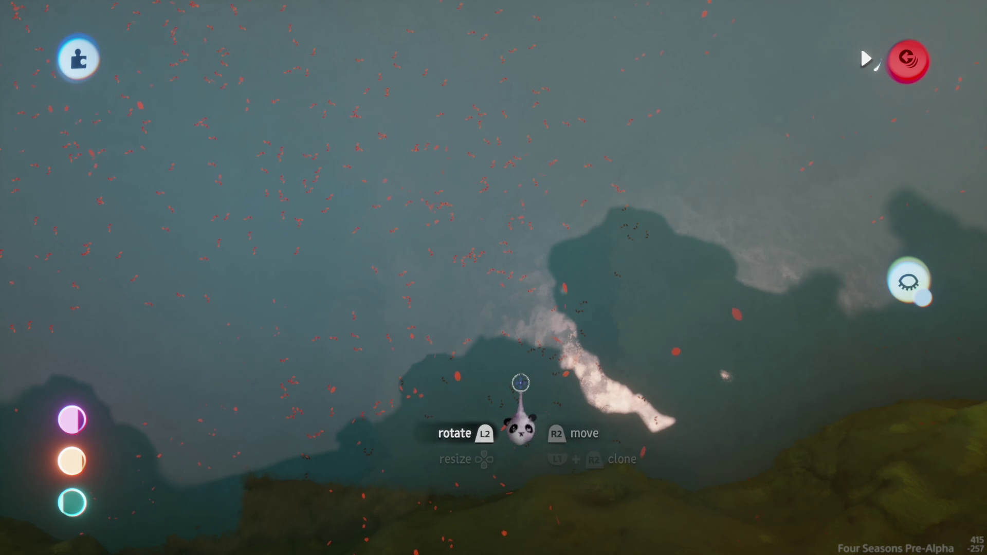
{"action": "mouse_move", "coordinate": [472, 252]}
{"action": "left_mouse_down"}
{"action": "mouse_move", "coordinate": [551, 252]}
{"action": "mouse_move", "coordinate": [551, 397]}
{"action": "mouse_move", "coordinate": [510, 276]}
{"action": "mouse_move", "coordinate": [540, 357]}
{"action": "mouse_move", "coordinate": [448, 302]}
{"action": "mouse_move", "coordinate": [460, 313]}
{"action": "mouse_move", "coordinate": [474, 253]}
{"action": "mouse_move", "coordinate": [503, 247]}
{"action": "mouse_move", "coordinate": [478, 269]}
{"action": "mouse_move", "coordinate": [420, 209]}
{"action": "mouse_move", "coordinate": [410, 223]}
{"action": "mouse_move", "coordinate": [519, 359]}
{"action": "mouse_move", "coordinate": [507, 309]}
{"action": "mouse_move", "coordinate": [518, 286]}
{"action": "mouse_move", "coordinate": [514, 319]}
{"action": "mouse_move", "coordinate": [525, 312]}
{"action": "left_mouse_up"}
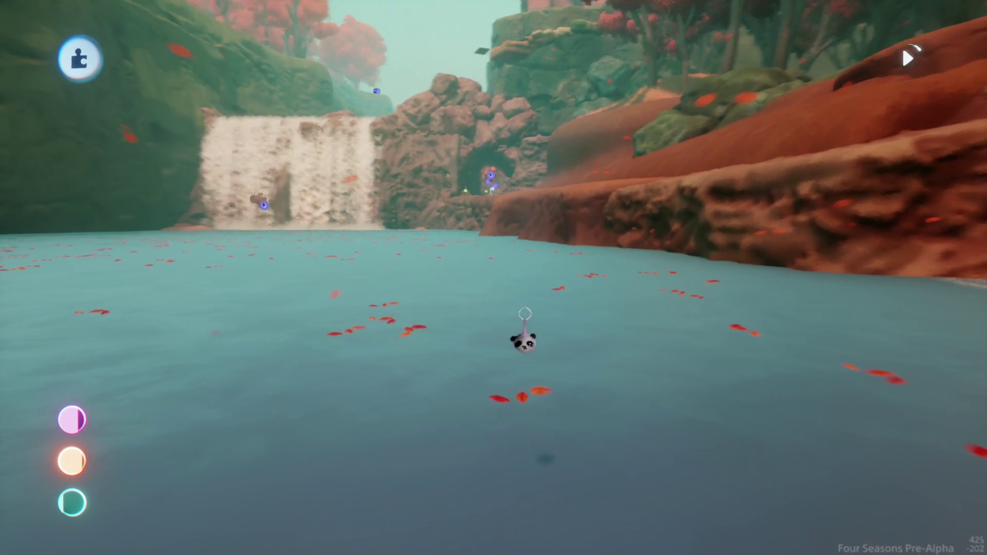
{"action": "key", "text": "Tab"}
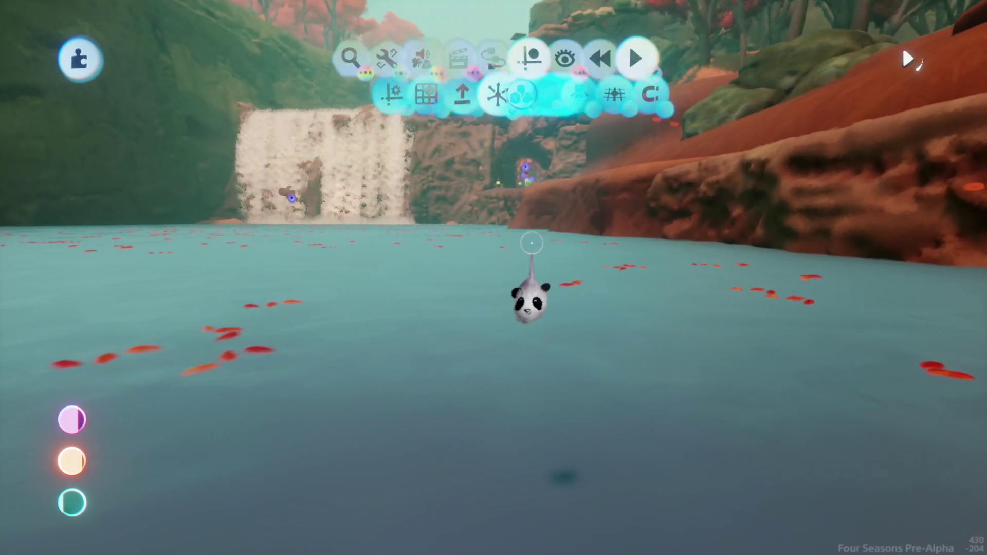
Start the Animate tools' keyframe action recorder to record the leaf group
{"action": "mouse_move", "coordinate": [445, 67]}
{"action": "left_click", "coordinate": [445, 105]}
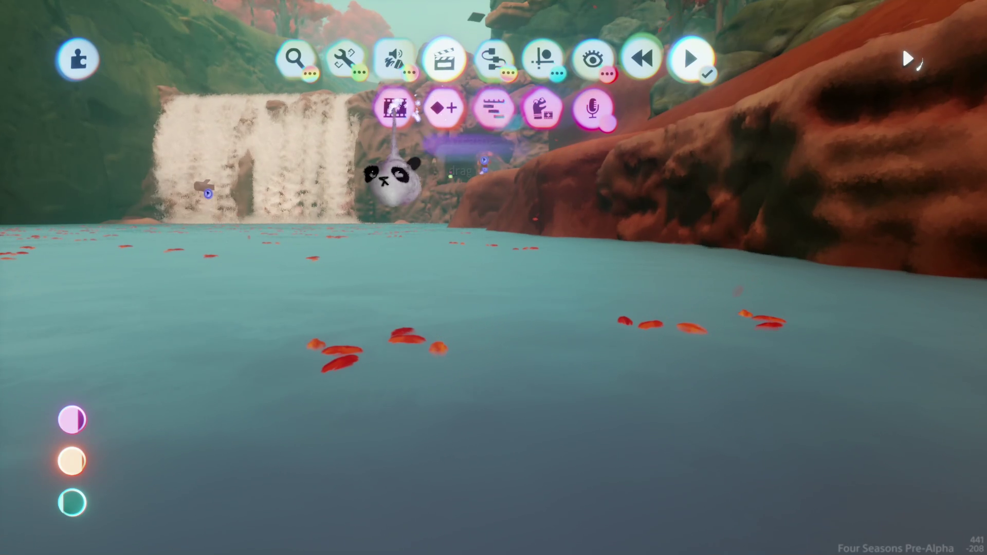
{"action": "left_click", "coordinate": [544, 216]}
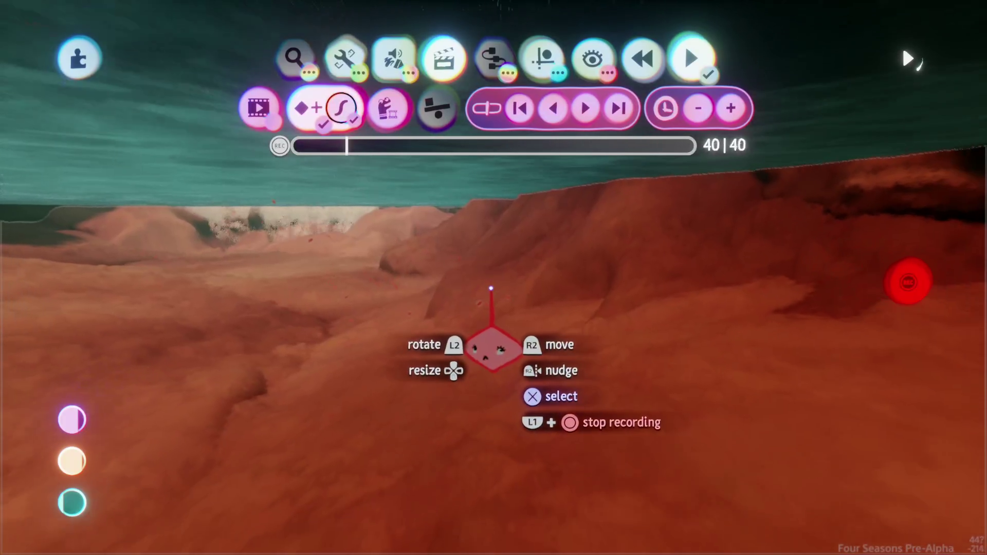
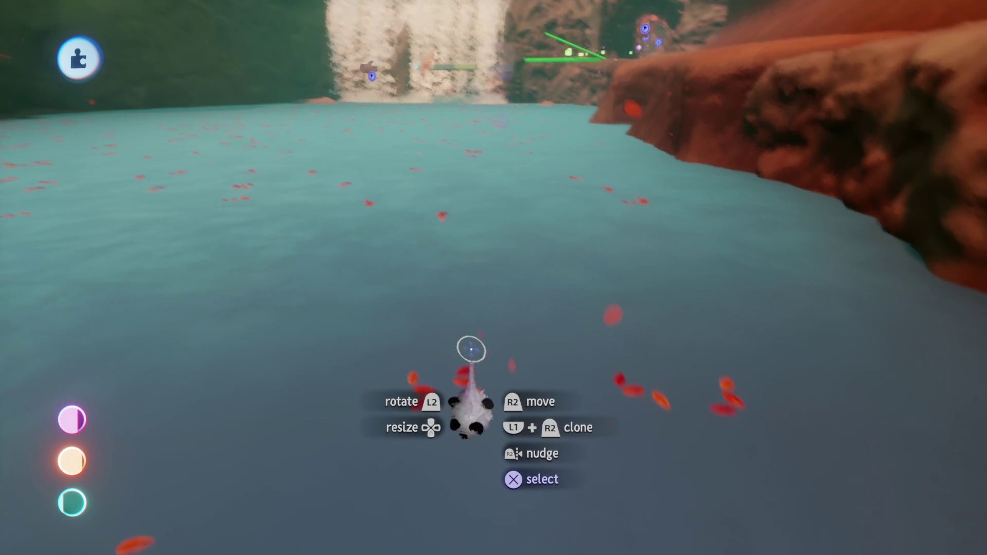
Tighten the petal painting's duplicate spread to 32% and shift the petal patch across the pool
{"action": "key", "text": "Escape"}
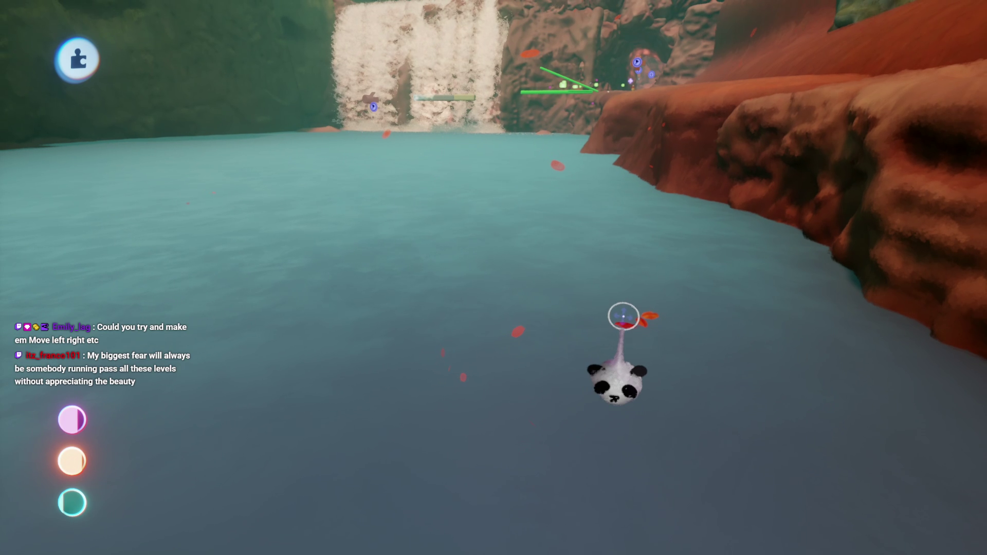
{"action": "left_click", "coordinate": [619, 345]}
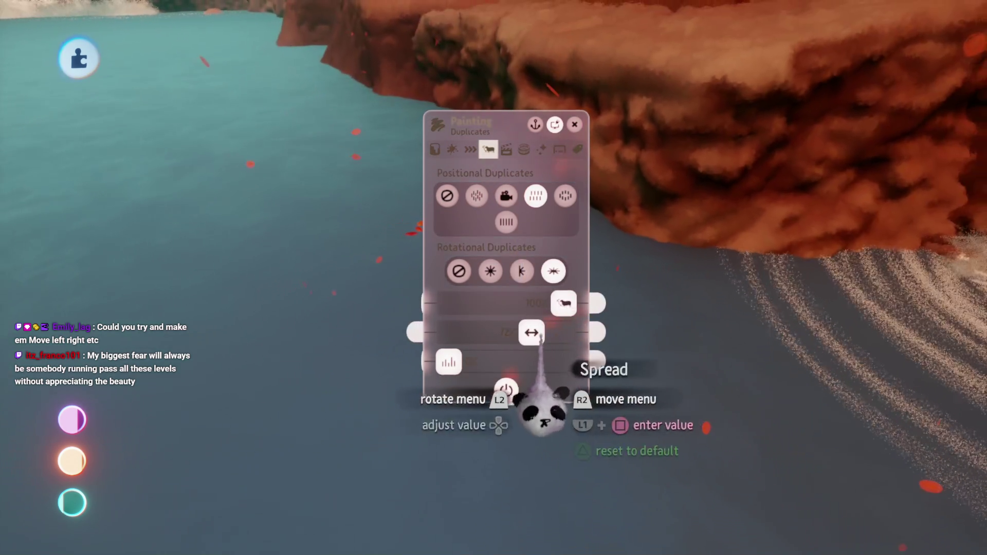
{"action": "left_click_drag", "start_coordinate": [535, 337], "coordinate": [486, 334]}
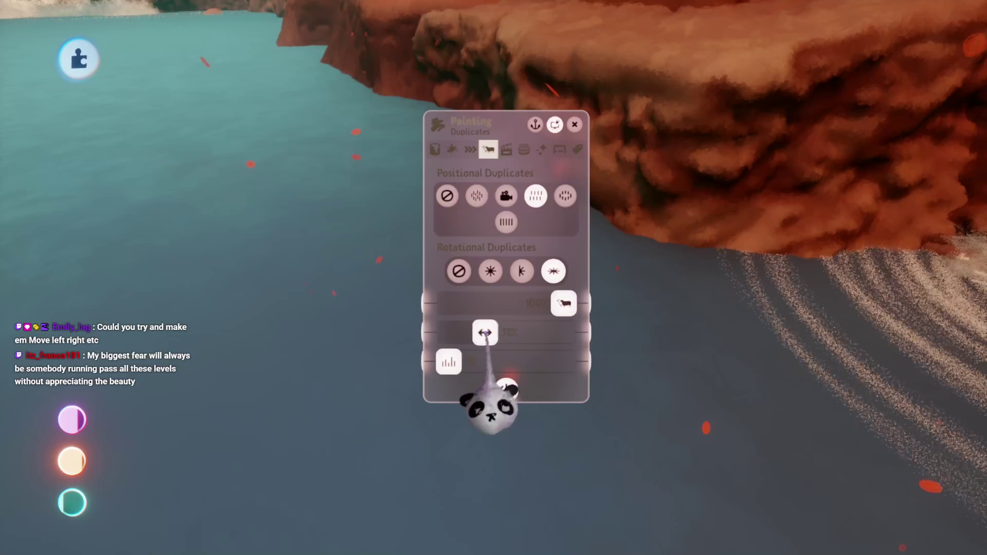
{"action": "key", "text": "Escape"}
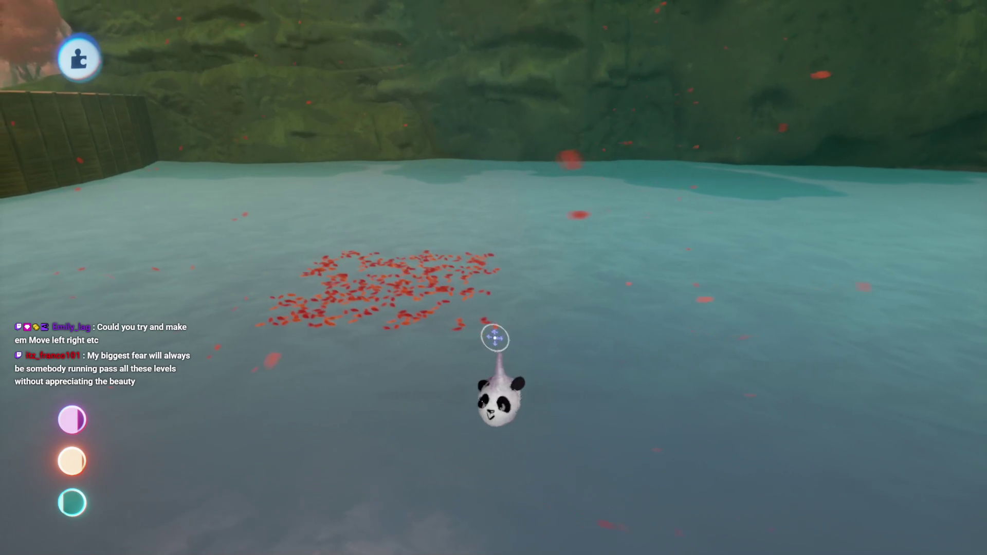
{"action": "mouse_move", "coordinate": [474, 322]}
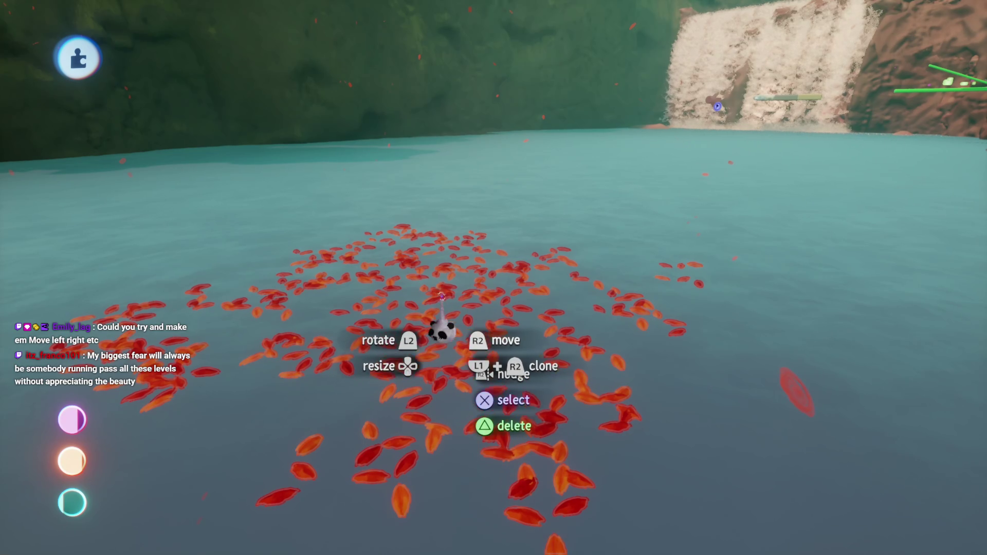
{"action": "mouse_move", "coordinate": [441, 297]}
{"action": "left_mouse_down"}
{"action": "mouse_move", "coordinate": [474, 282]}
{"action": "mouse_move", "coordinate": [485, 309]}
{"action": "mouse_move", "coordinate": [476, 318]}
{"action": "mouse_move", "coordinate": [513, 347]}
{"action": "mouse_move", "coordinate": [487, 256]}
{"action": "mouse_move", "coordinate": [489, 311]}
{"action": "left_mouse_up"}
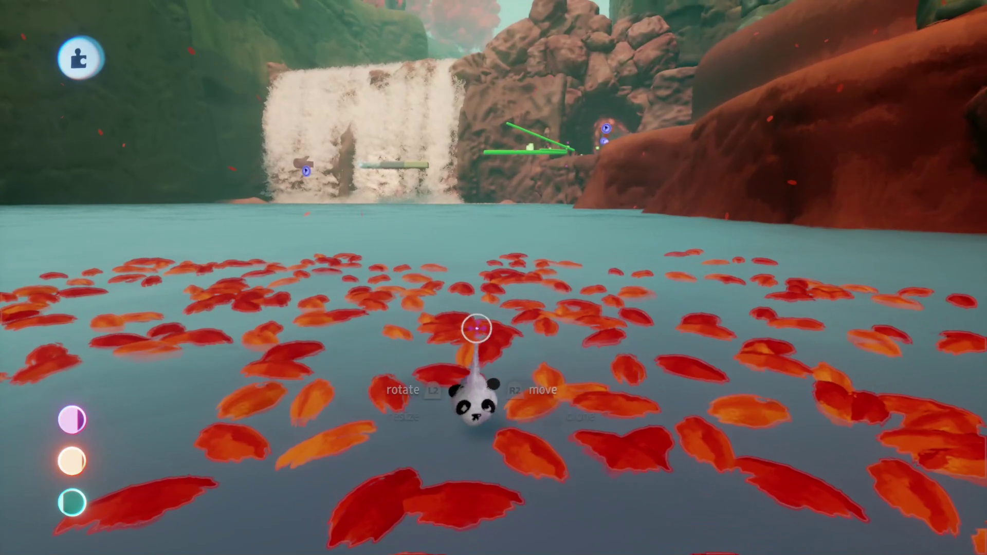
Widen the petals' duplicate spread to about 48% and reduce their copies below 100%
{"action": "left_click", "coordinate": [477, 328]}
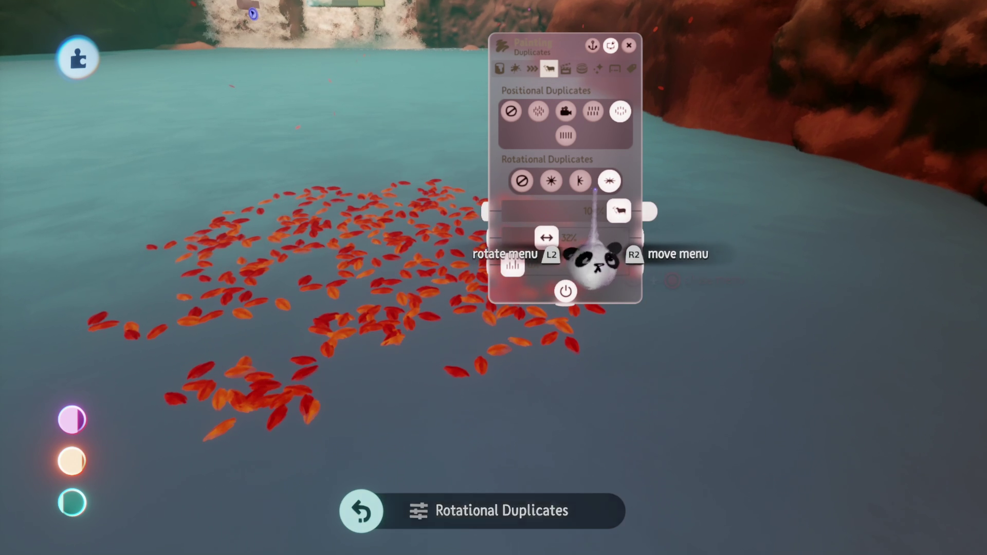
{"action": "left_click_drag", "start_coordinate": [547, 238], "coordinate": [564, 238]}
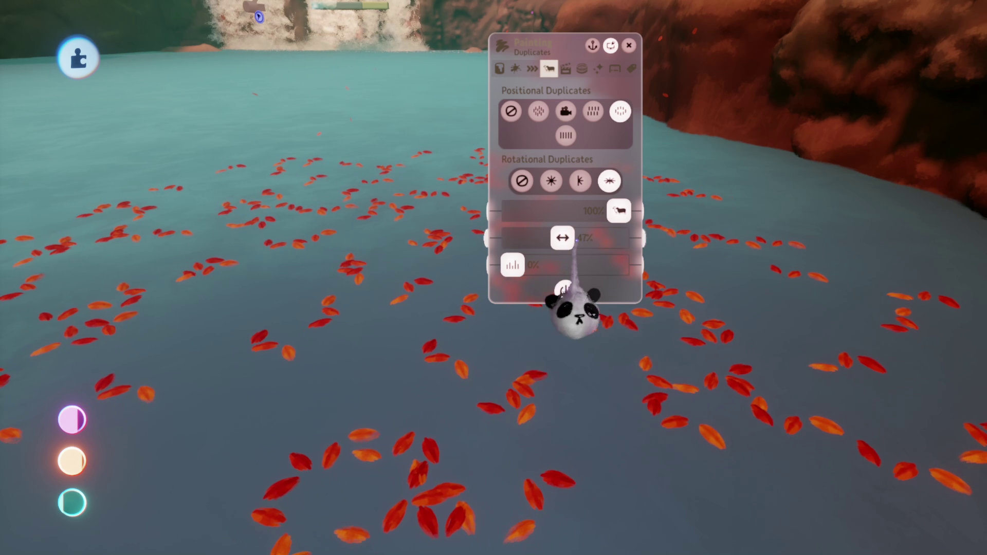
{"action": "left_click_drag", "start_coordinate": [618, 211], "coordinate": [591, 211]}
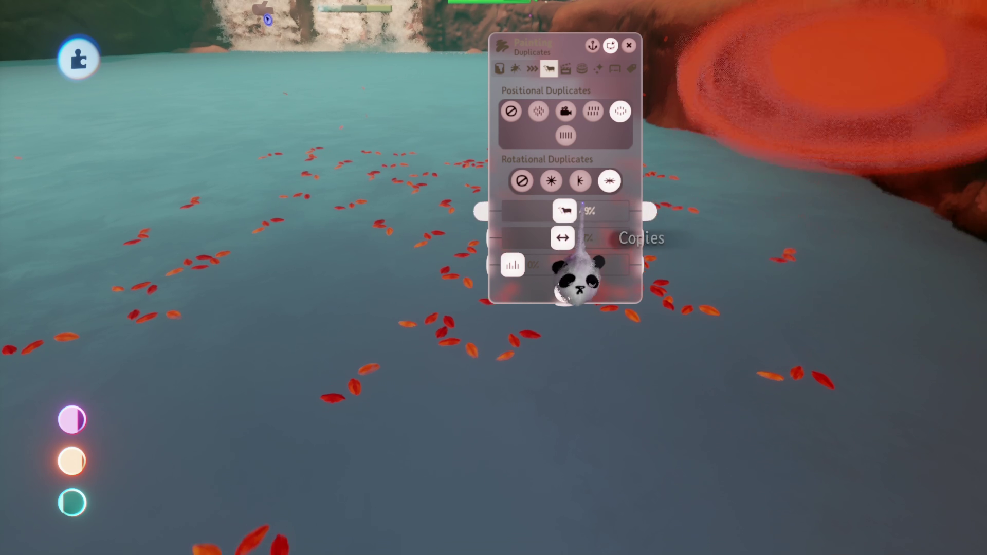
{"action": "key", "text": "Escape"}
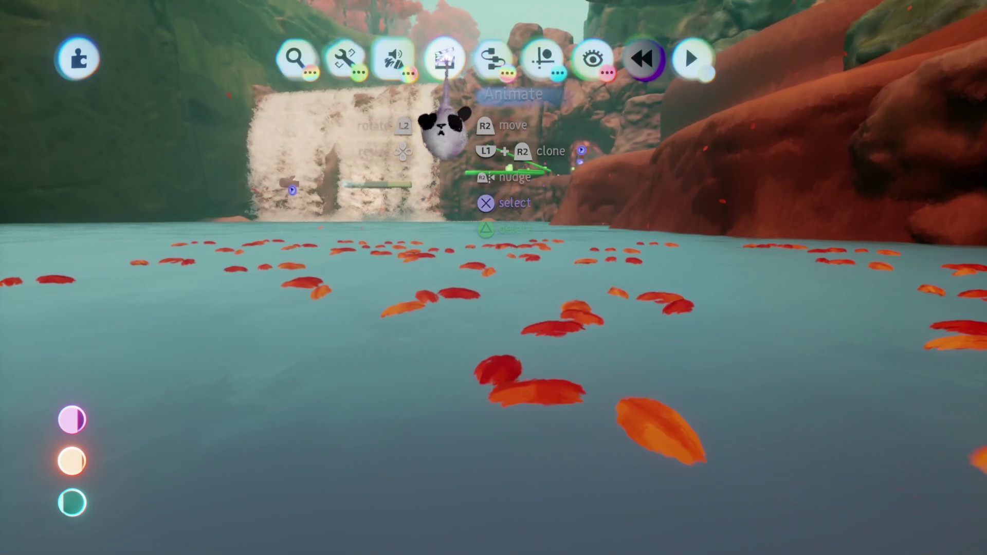
Stamp a Timeline gadget and record about 172 frames of the leaves drifting on the pool
{"action": "left_click", "coordinate": [445, 59]}
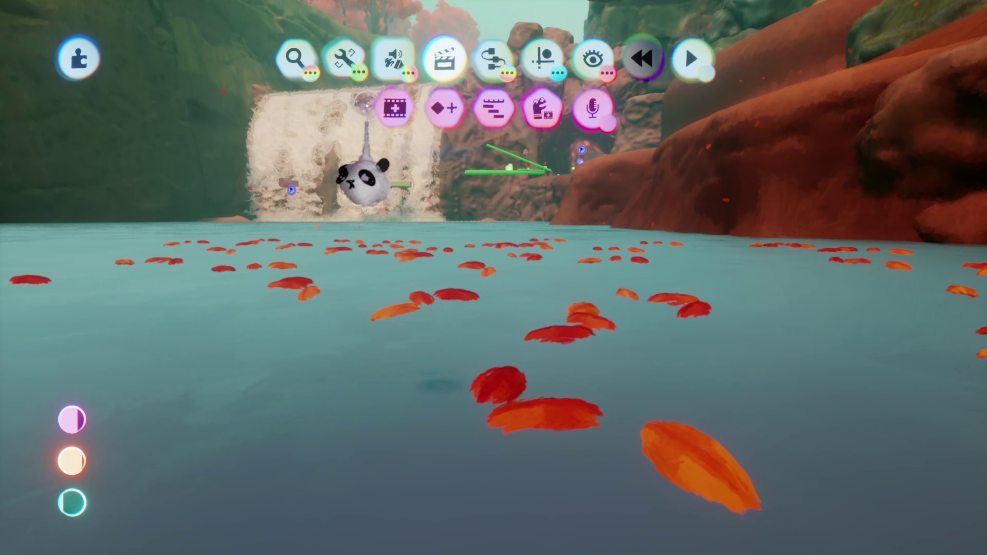
{"action": "left_click", "coordinate": [394, 108]}
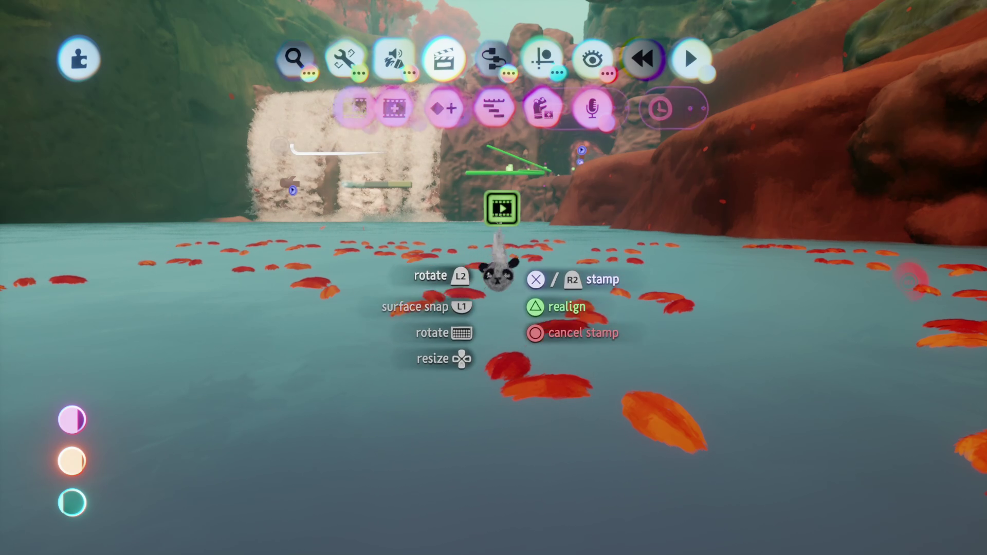
{"action": "left_click", "coordinate": [502, 263]}
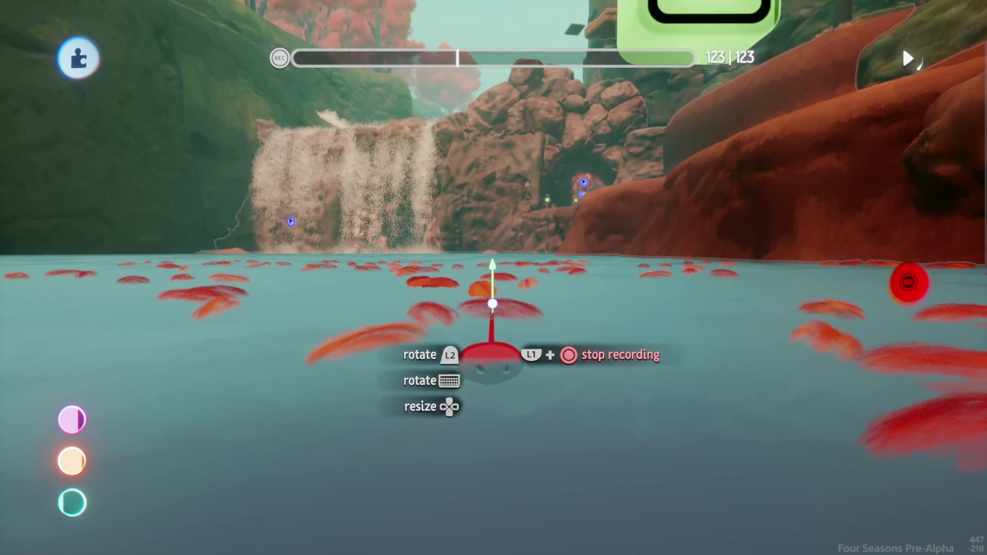
{"action": "key", "text": "Escape"}
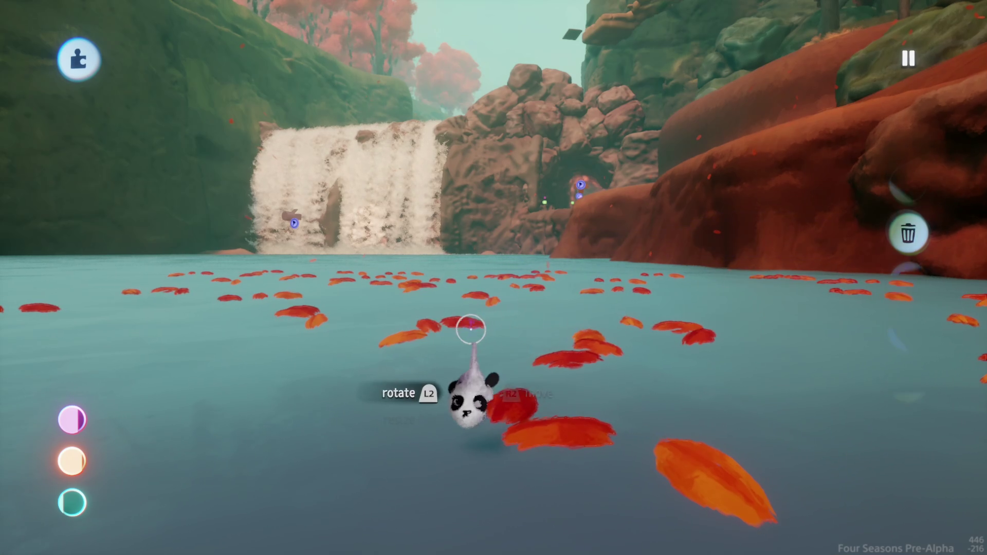
{"action": "mouse_move", "coordinate": [466, 323]}
{"action": "left_mouse_down"}
{"action": "mouse_move", "coordinate": [466, 336]}
{"action": "mouse_move", "coordinate": [517, 304]}
{"action": "mouse_move", "coordinate": [517, 282]}
{"action": "mouse_move", "coordinate": [507, 286]}
{"action": "mouse_move", "coordinate": [529, 315]}
{"action": "left_mouse_up"}
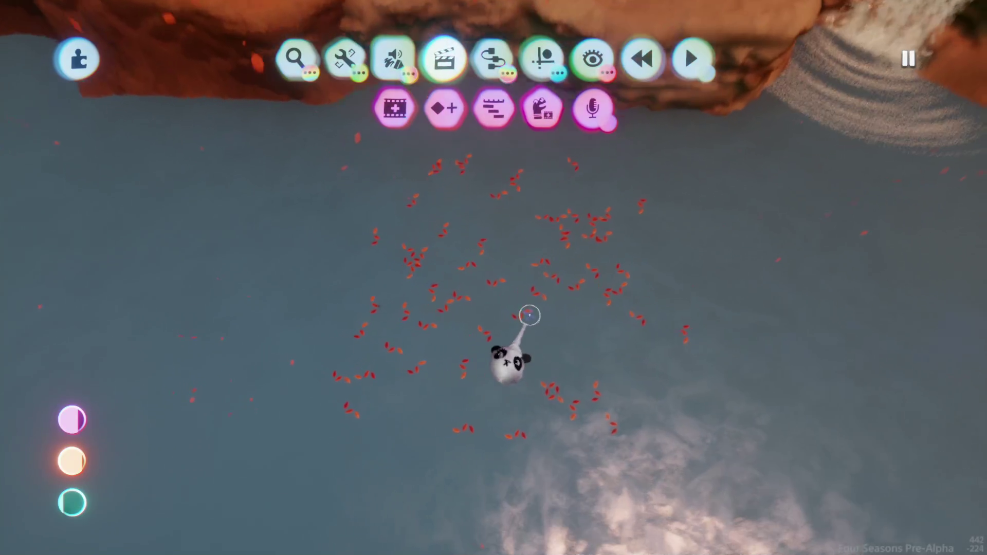
Move the leaf emitter to a new spot and rotate it to about 77°
{"action": "mouse_move", "coordinate": [540, 278]}
{"action": "left_mouse_down"}
{"action": "mouse_move", "coordinate": [478, 309]}
{"action": "mouse_move", "coordinate": [322, 150]}
{"action": "mouse_move", "coordinate": [332, 145]}
{"action": "left_mouse_up"}
{"action": "mouse_move", "coordinate": [399, 129]}
{"action": "left_mouse_down"}
{"action": "mouse_move", "coordinate": [517, 282]}
{"action": "mouse_move", "coordinate": [580, 265]}
{"action": "left_mouse_up"}
{"action": "mouse_move", "coordinate": [535, 243]}
{"action": "left_mouse_down"}
{"action": "mouse_move", "coordinate": [242, 329]}
{"action": "mouse_move", "coordinate": [562, 353]}
{"action": "left_mouse_up"}
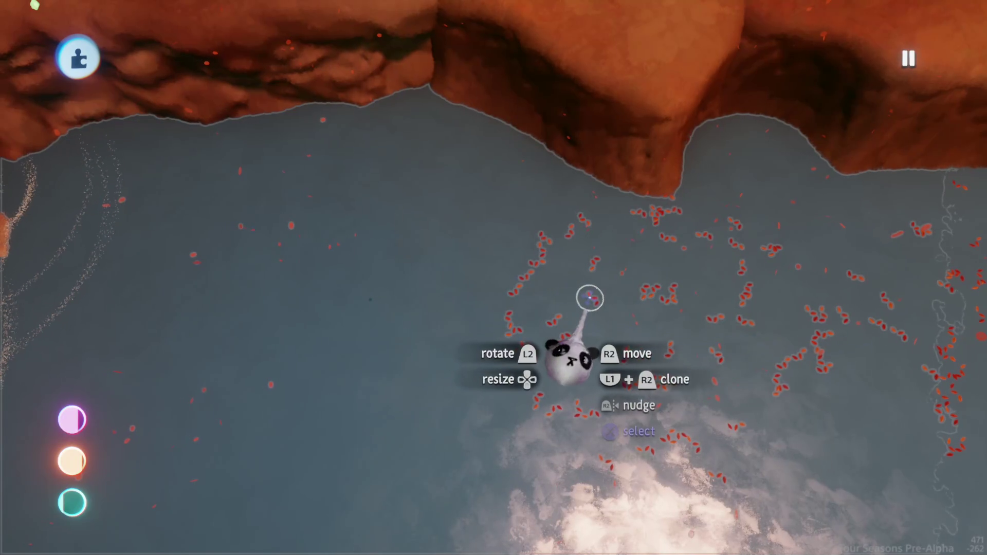
{"action": "mouse_move", "coordinate": [628, 353]}
{"action": "left_mouse_down"}
{"action": "mouse_move", "coordinate": [309, 275]}
{"action": "mouse_move", "coordinate": [239, 317]}
{"action": "left_mouse_up"}
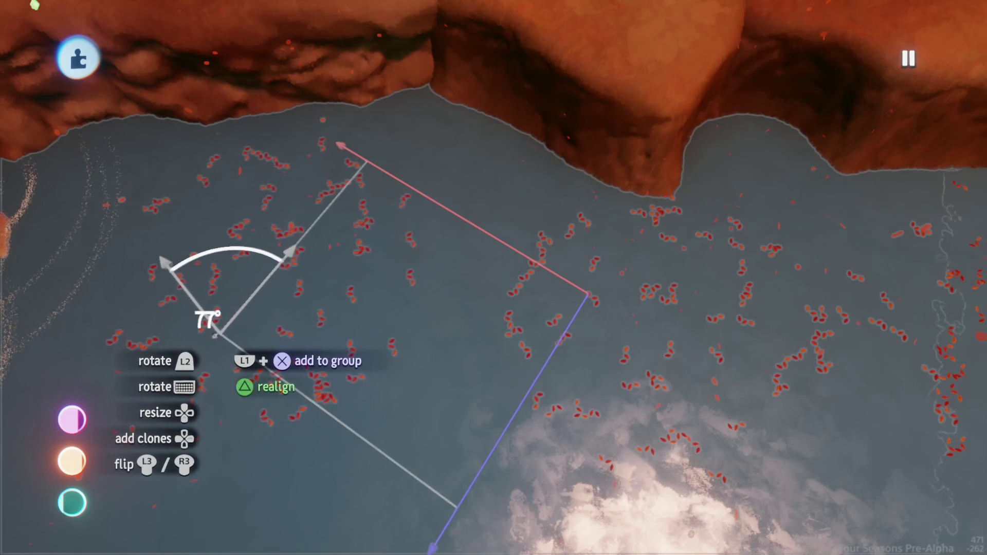
{"action": "scroll", "coordinate": [239, 315], "scroll_direction": "down", "scroll_amount": 5}
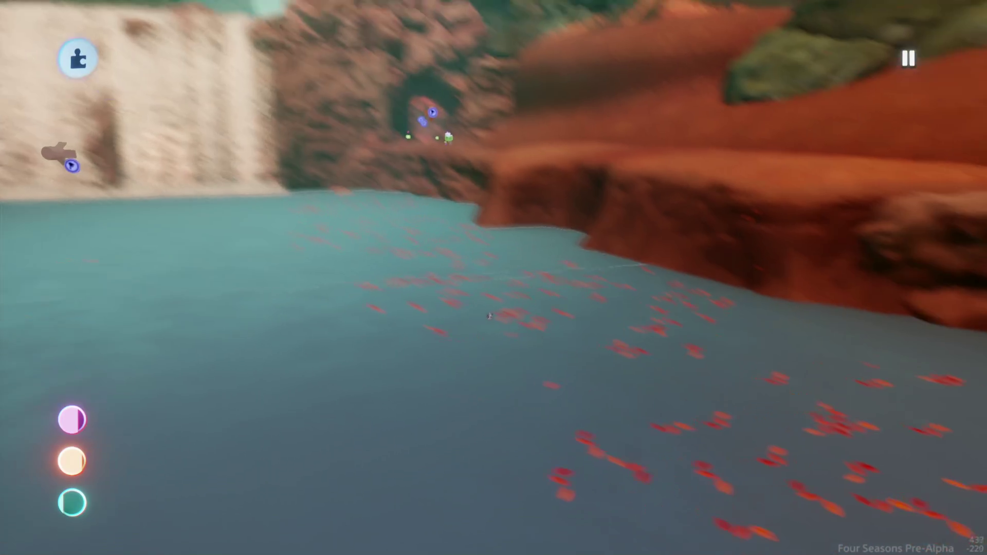
{"action": "key", "text": "Tab"}
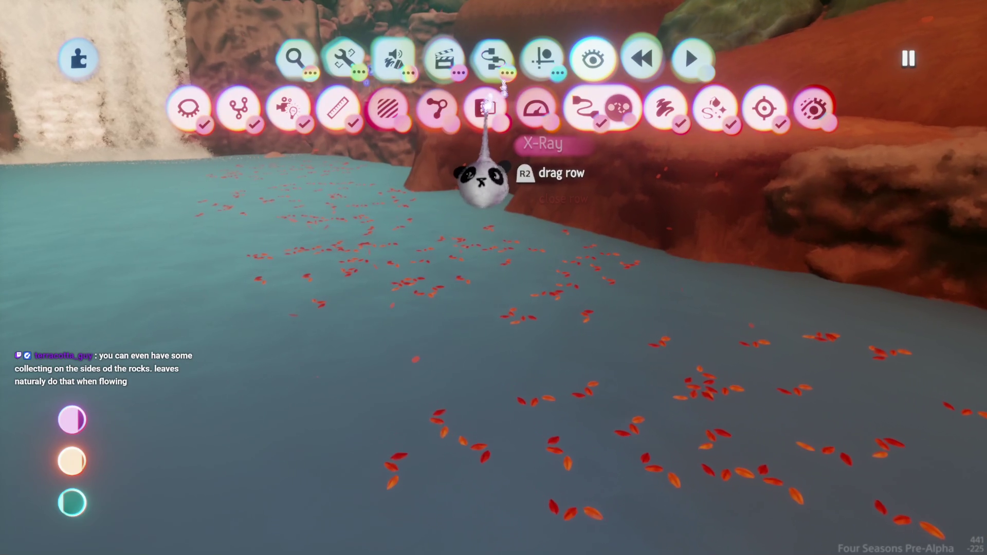
Lower the leaves' Action Recorder animation speed to 95%
{"action": "left_click_drag", "start_coordinate": [529, 144], "coordinate": [511, 170]}
{"action": "mouse_move", "coordinate": [535, 129]}
{"action": "left_mouse_down"}
{"action": "mouse_move", "coordinate": [529, 176]}
{"action": "mouse_move", "coordinate": [585, 121]}
{"action": "mouse_move", "coordinate": [552, 165]}
{"action": "left_mouse_up"}
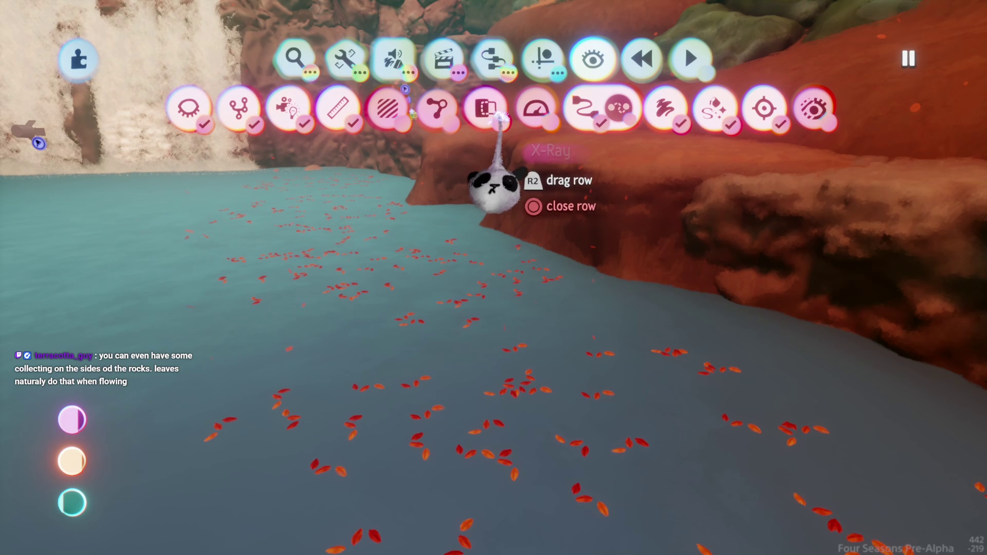
{"action": "key", "text": "Tab"}
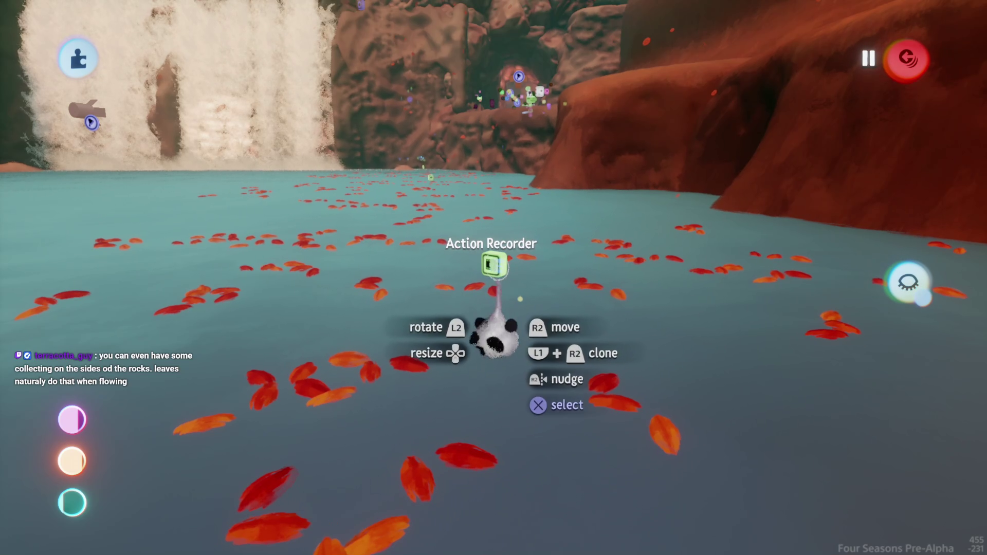
{"action": "left_click", "coordinate": [494, 329]}
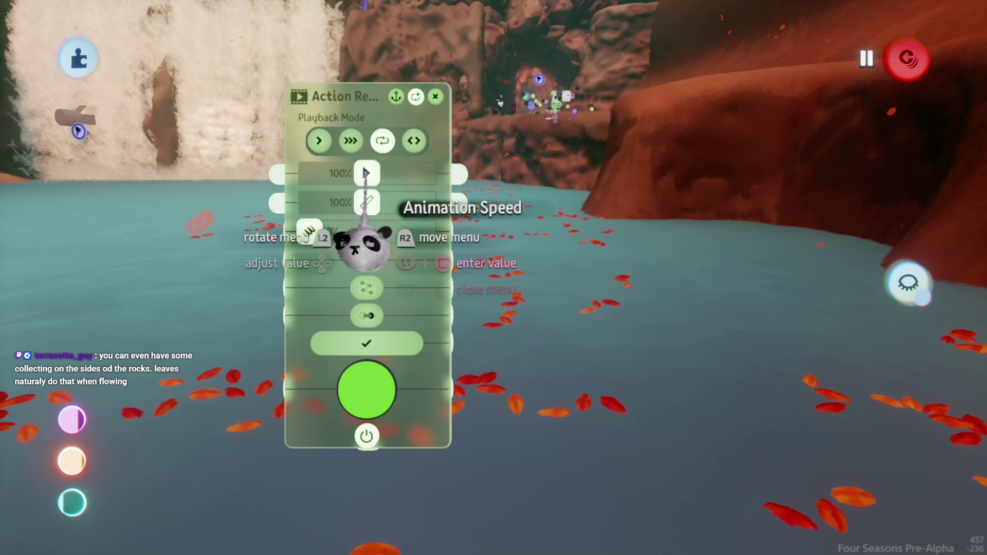
{"action": "key", "text": "Escape"}
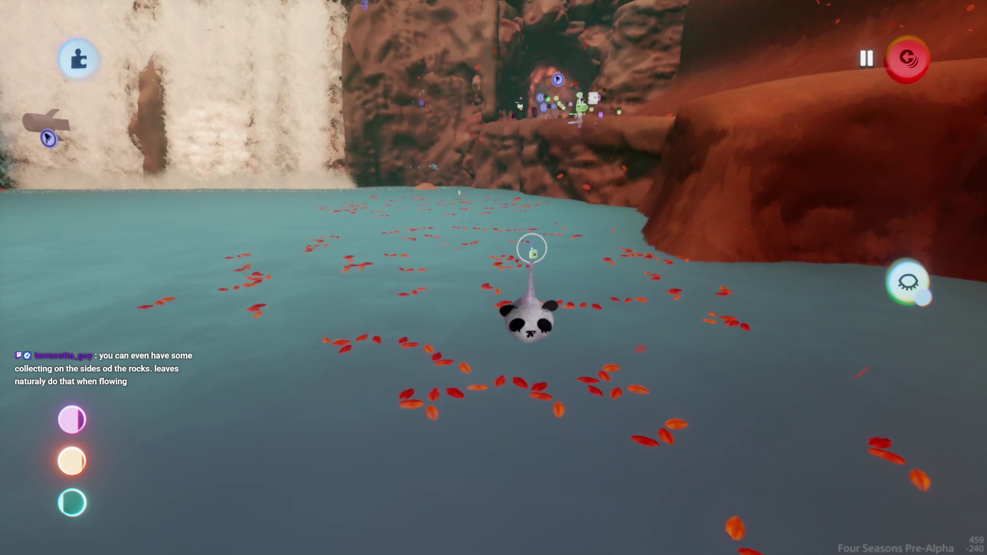
{"action": "left_click", "coordinate": [535, 329]}
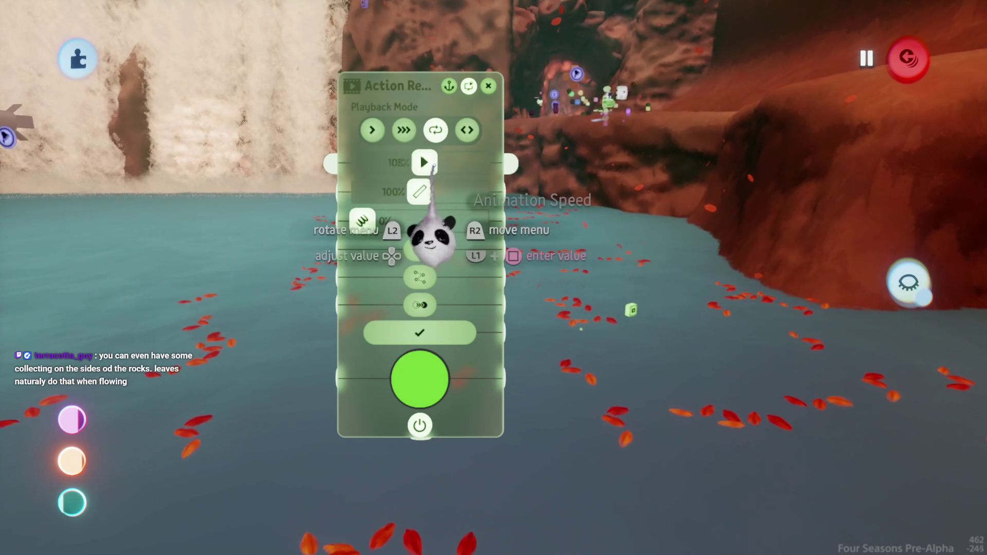
{"action": "key", "text": "Escape"}
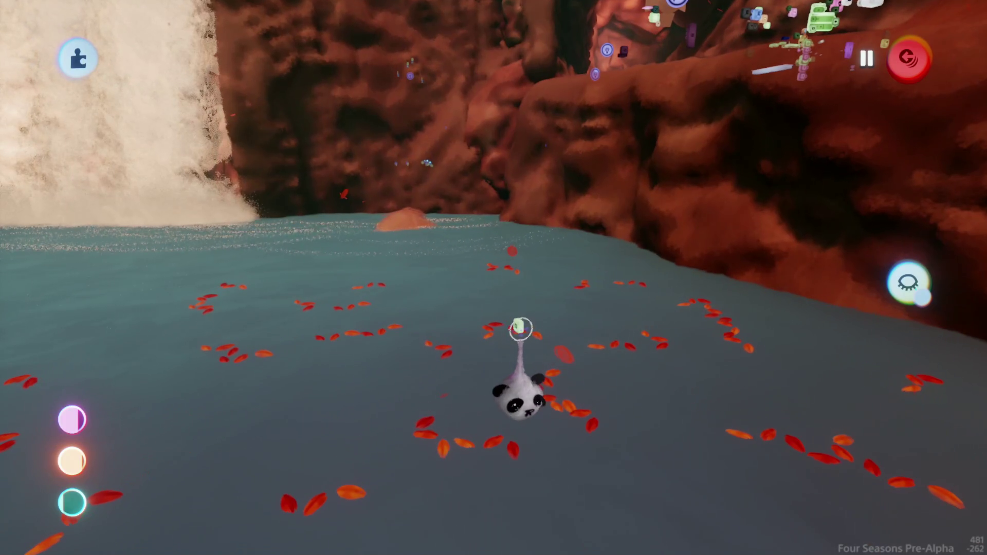
{"action": "left_click", "coordinate": [518, 325]}
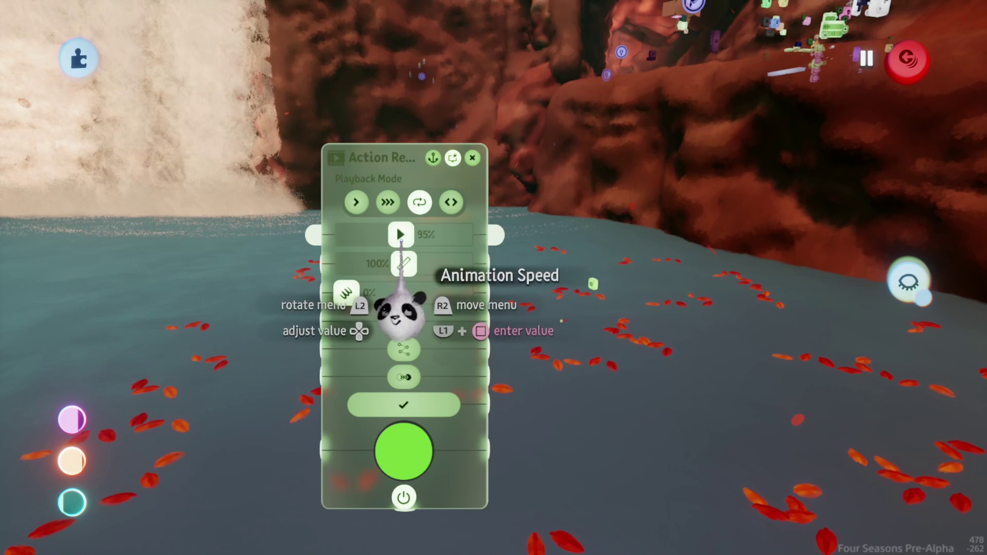
{"action": "key", "text": "Escape"}
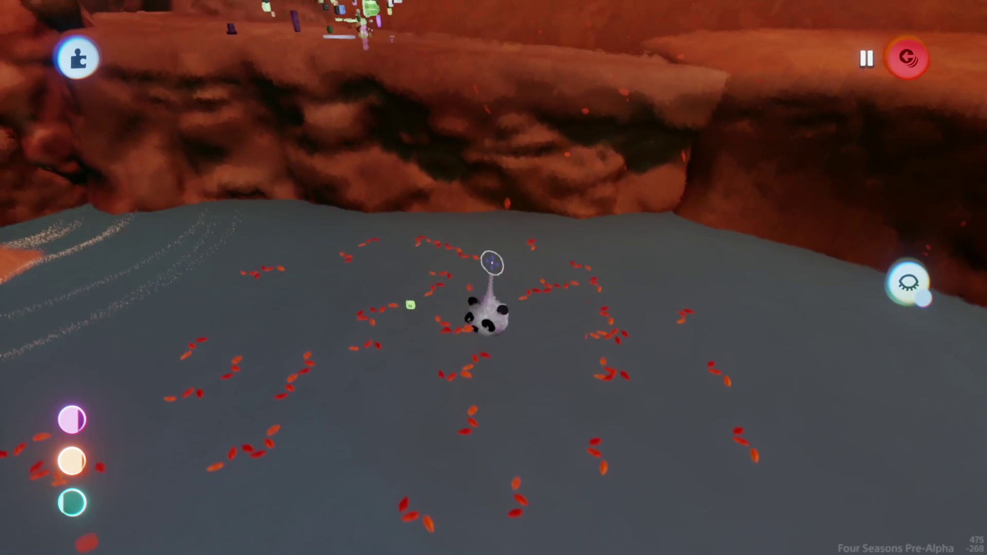
Move the painted leaves across the water, switch their duplicates to a line pattern and reduce scale jitter
{"action": "mouse_move", "coordinate": [513, 322]}
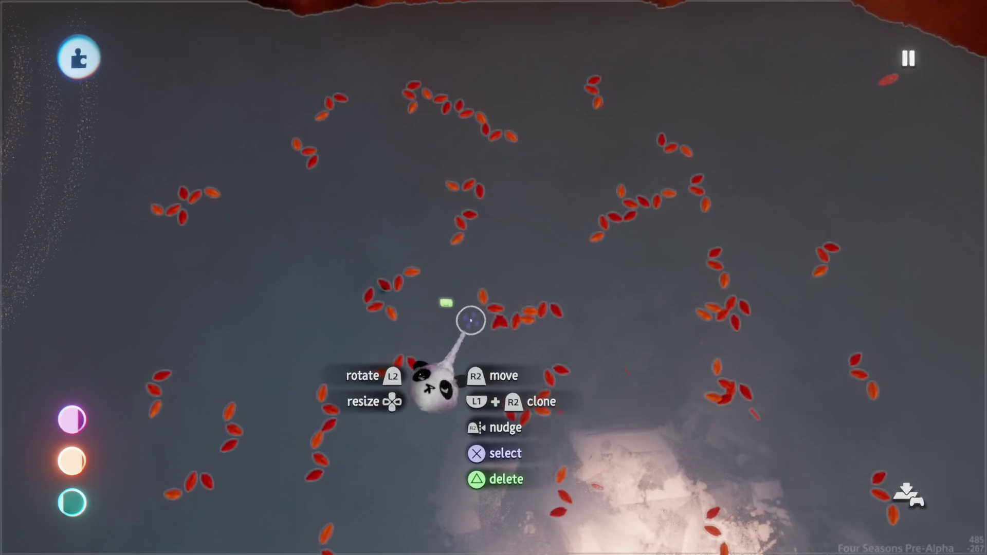
{"action": "mouse_move", "coordinate": [447, 304]}
{"action": "left_mouse_down"}
{"action": "mouse_move", "coordinate": [502, 289]}
{"action": "mouse_move", "coordinate": [489, 270]}
{"action": "mouse_move", "coordinate": [573, 211]}
{"action": "mouse_move", "coordinate": [591, 263]}
{"action": "mouse_move", "coordinate": [604, 242]}
{"action": "left_mouse_up"}
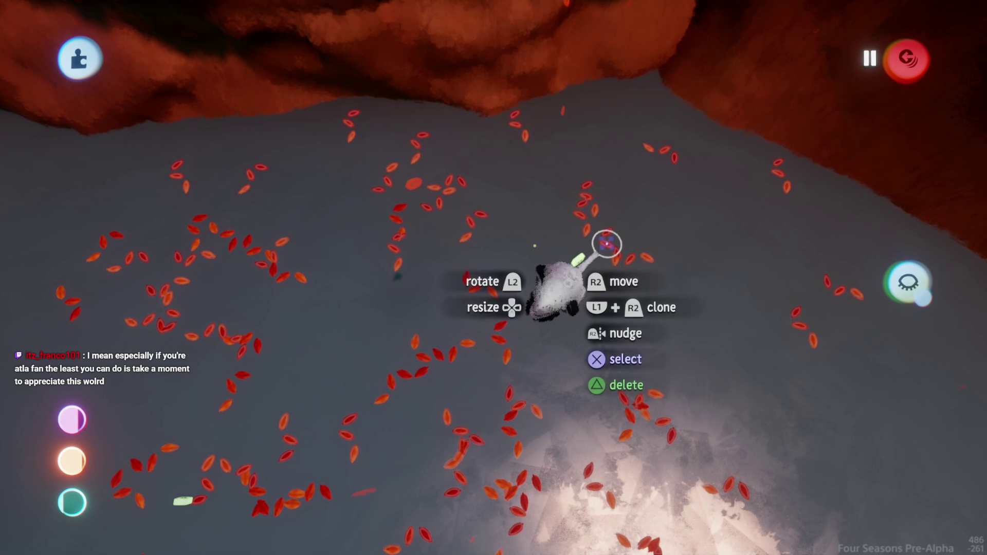
{"action": "left_click", "coordinate": [607, 244]}
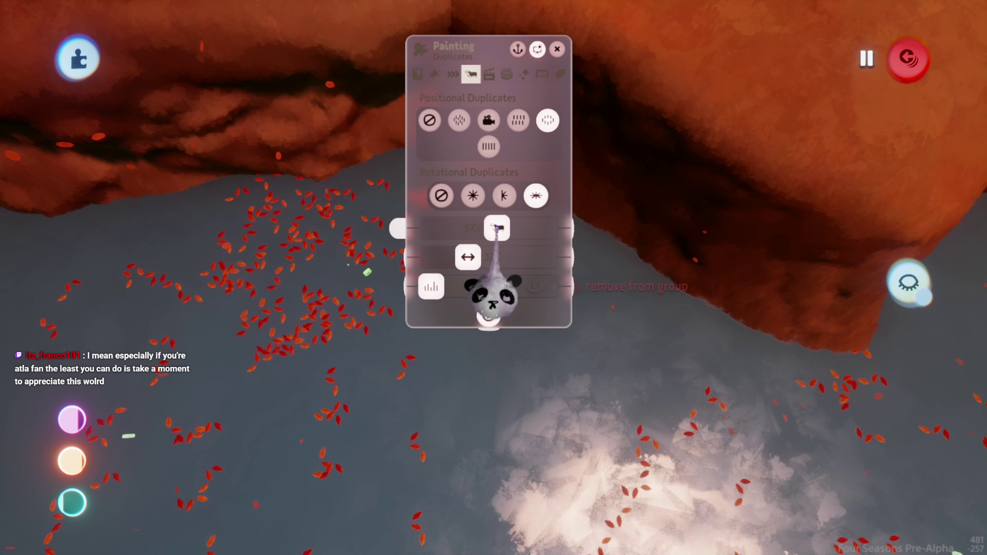
{"action": "left_click", "coordinate": [488, 147]}
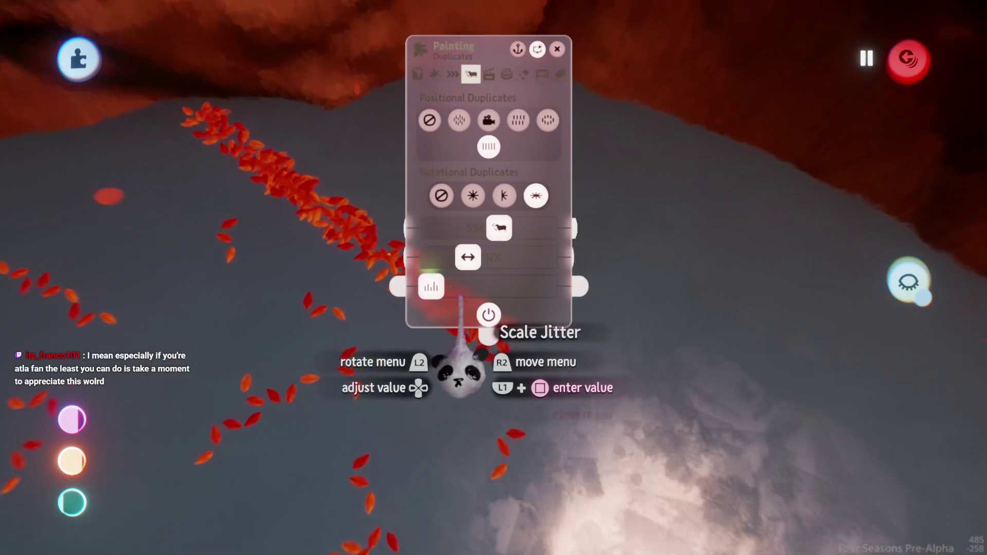
{"action": "left_click_drag", "start_coordinate": [483, 286], "coordinate": [431, 287]}
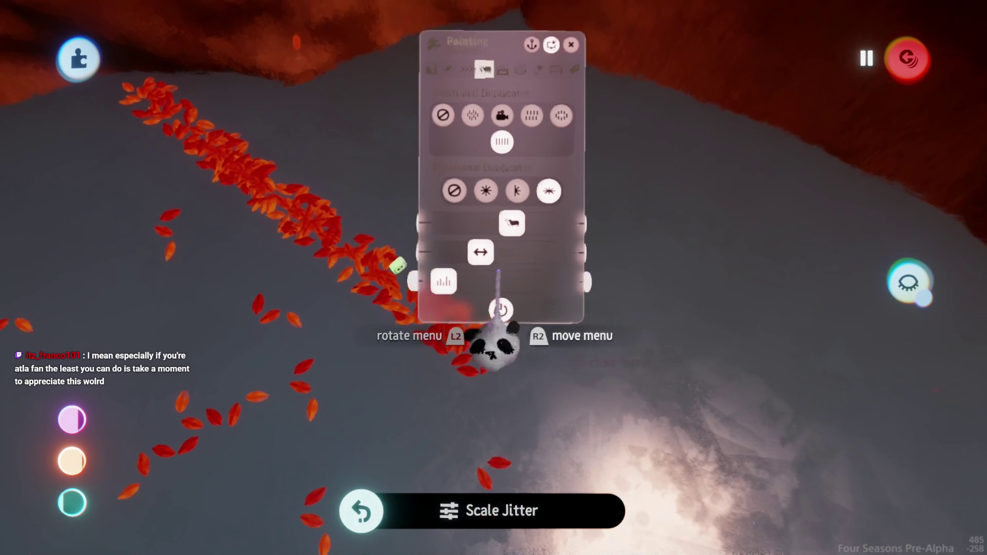
{"action": "mouse_move", "coordinate": [535, 203]}
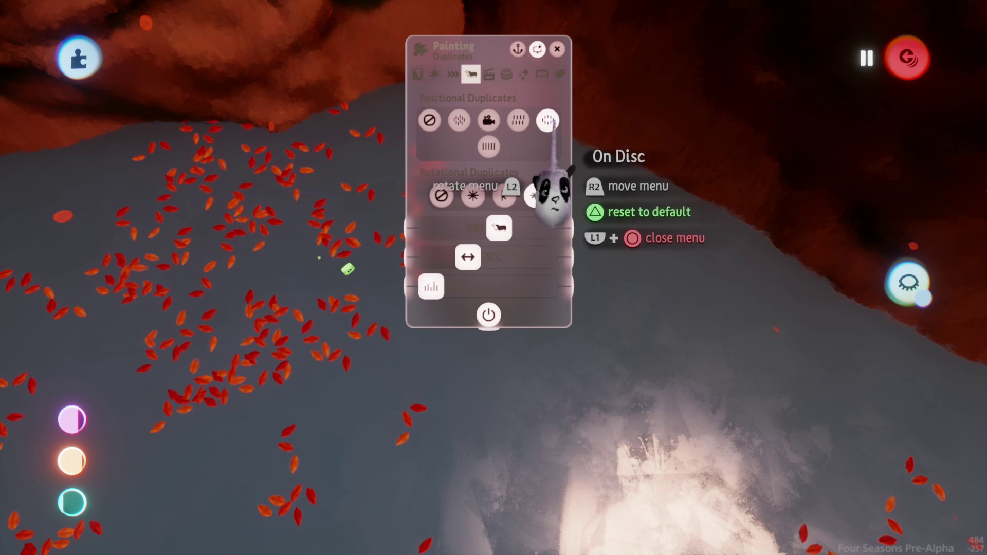
{"action": "key", "text": "Escape"}
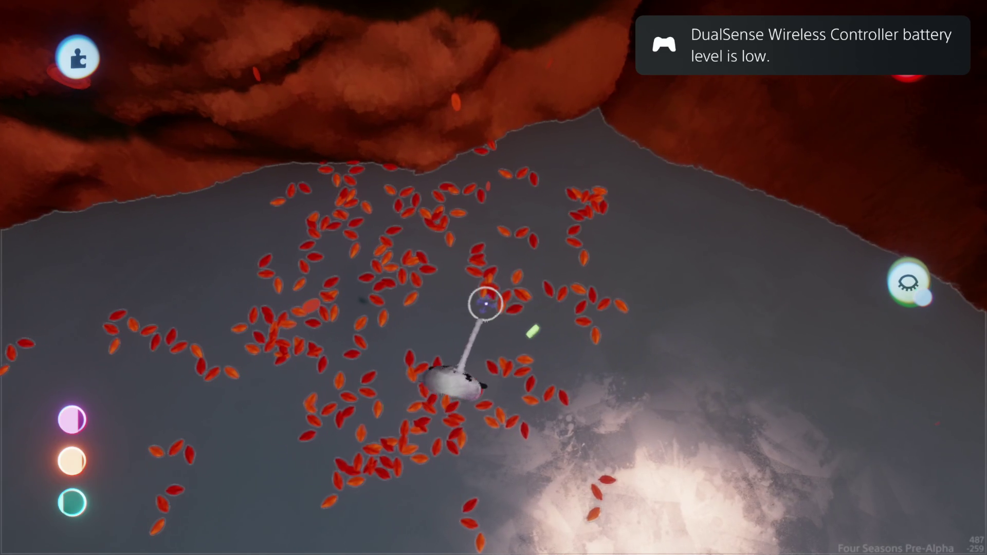
Rotate the leaf patch to about 71°, resize it, tuck it under the rock ledge, and pause playback
{"action": "left_click_drag", "start_coordinate": [496, 309], "coordinate": [571, 227]}
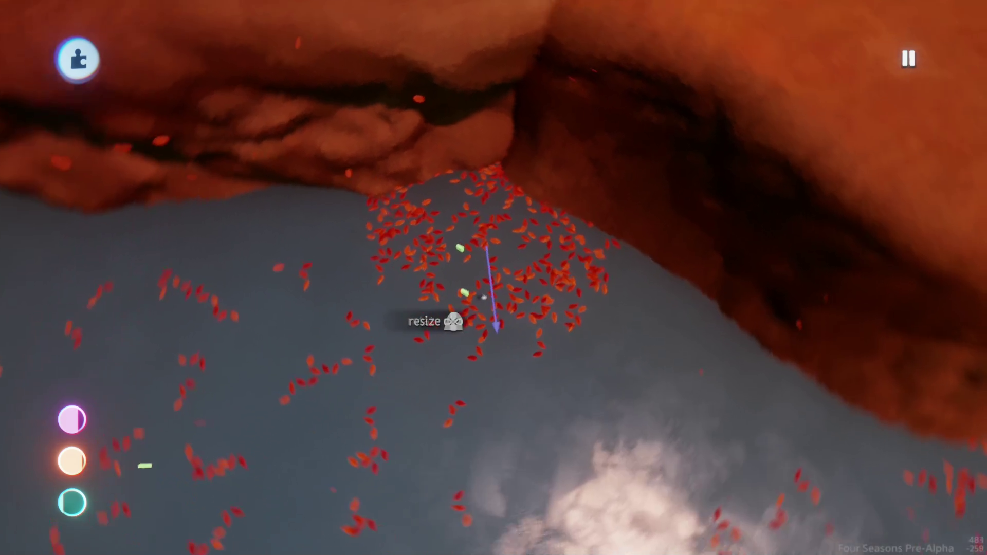
{"action": "mouse_move", "coordinate": [478, 267]}
{"action": "left_mouse_down"}
{"action": "mouse_move", "coordinate": [478, 350]}
{"action": "mouse_move", "coordinate": [485, 355]}
{"action": "mouse_move", "coordinate": [488, 339]}
{"action": "mouse_move", "coordinate": [509, 329]}
{"action": "mouse_move", "coordinate": [539, 378]}
{"action": "mouse_move", "coordinate": [496, 401]}
{"action": "left_mouse_up"}
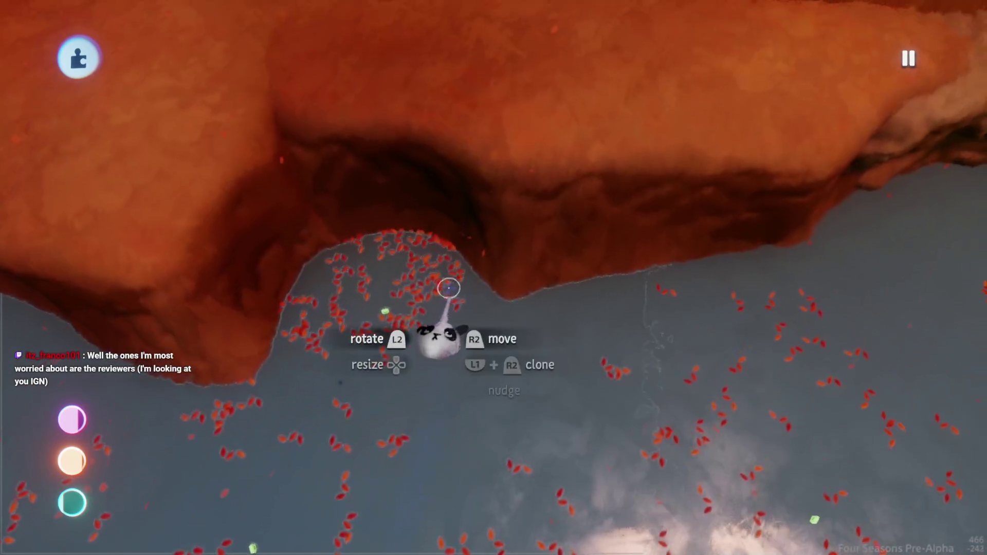
{"action": "left_click_drag", "start_coordinate": [441, 303], "coordinate": [495, 311]}
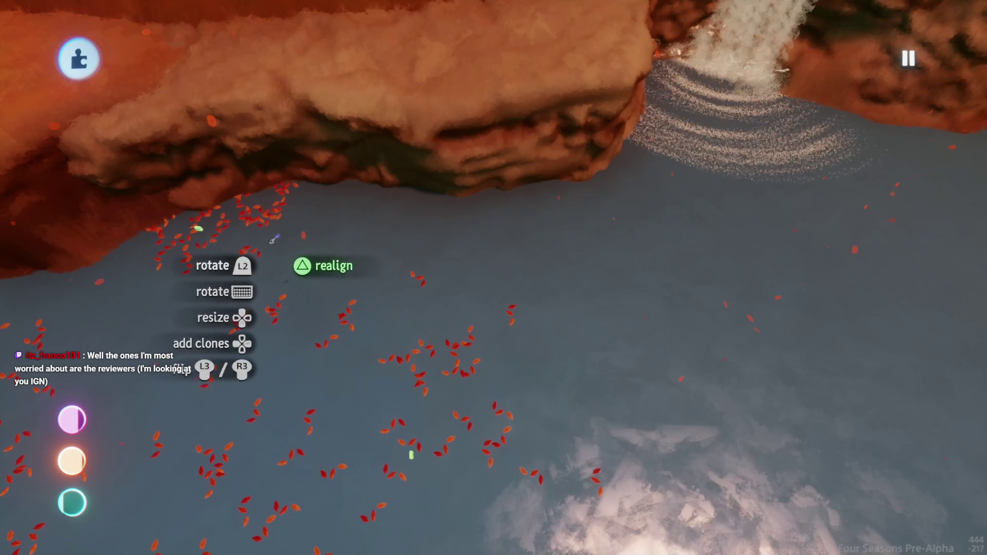
{"action": "mouse_move", "coordinate": [252, 237]}
{"action": "left_mouse_down"}
{"action": "mouse_move", "coordinate": [478, 289]}
{"action": "mouse_move", "coordinate": [527, 373]}
{"action": "mouse_move", "coordinate": [579, 411]}
{"action": "mouse_move", "coordinate": [591, 353]}
{"action": "left_mouse_up"}
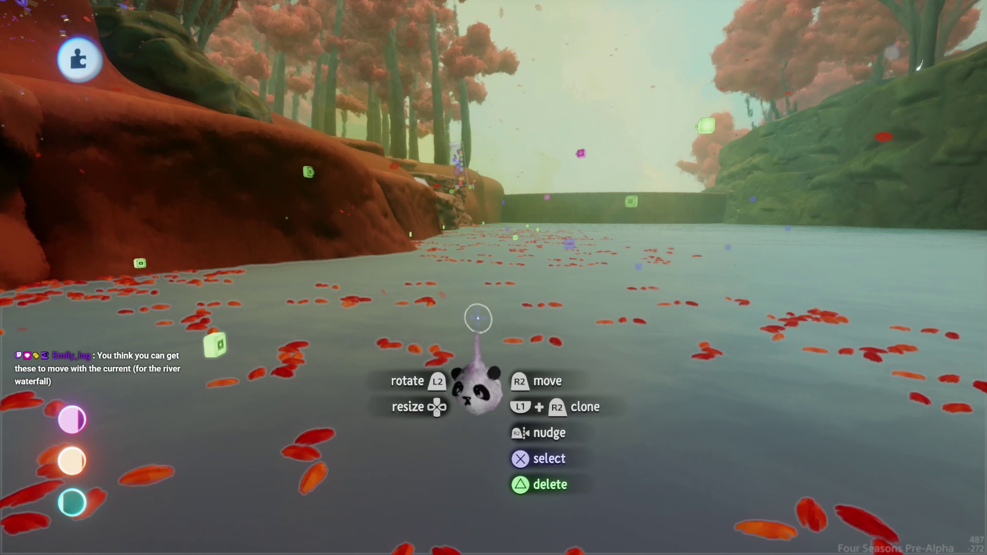
{"action": "key", "text": "space"}
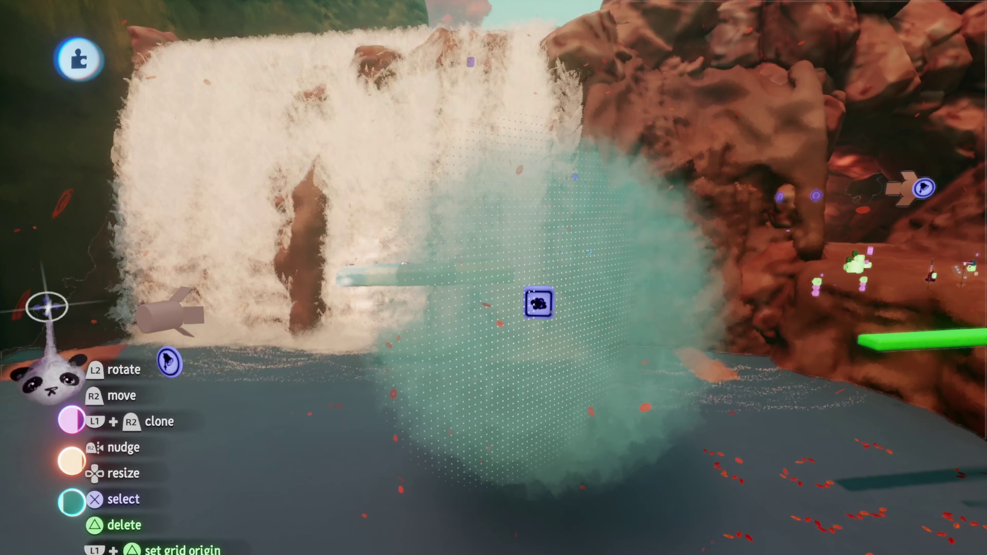
Make the fog gadget a cylinder and stretch its Z zone size much longer
{"action": "left_click", "coordinate": [538, 303]}
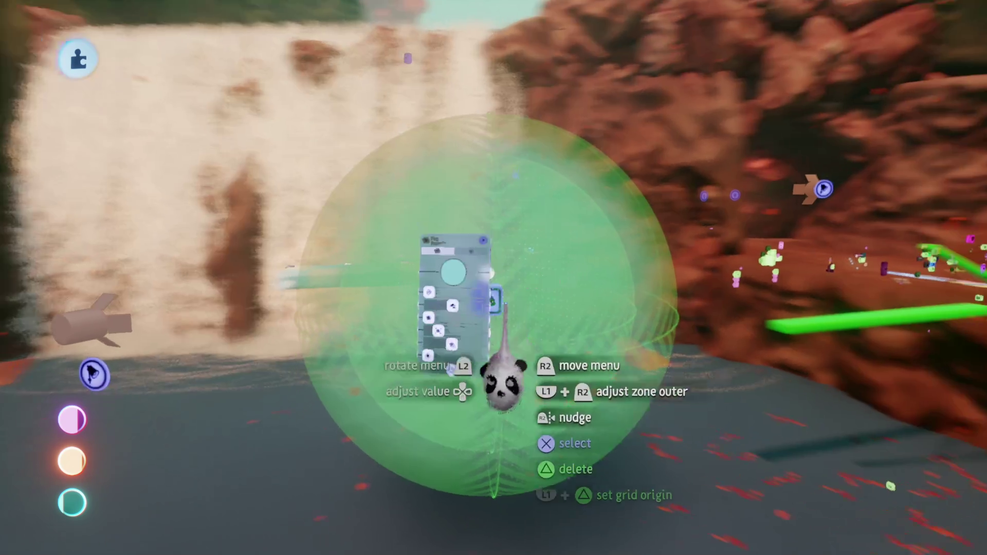
{"action": "left_click", "coordinate": [440, 232]}
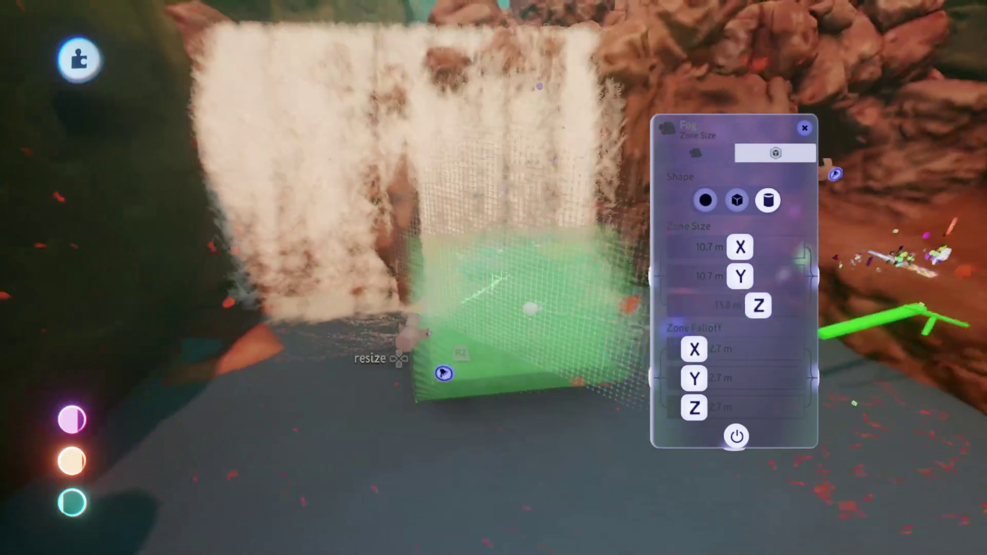
{"action": "mouse_move", "coordinate": [415, 355]}
{"action": "left_mouse_down"}
{"action": "mouse_move", "coordinate": [489, 360]}
{"action": "mouse_move", "coordinate": [385, 355]}
{"action": "mouse_move", "coordinate": [433, 342]}
{"action": "mouse_move", "coordinate": [470, 348]}
{"action": "left_mouse_up"}
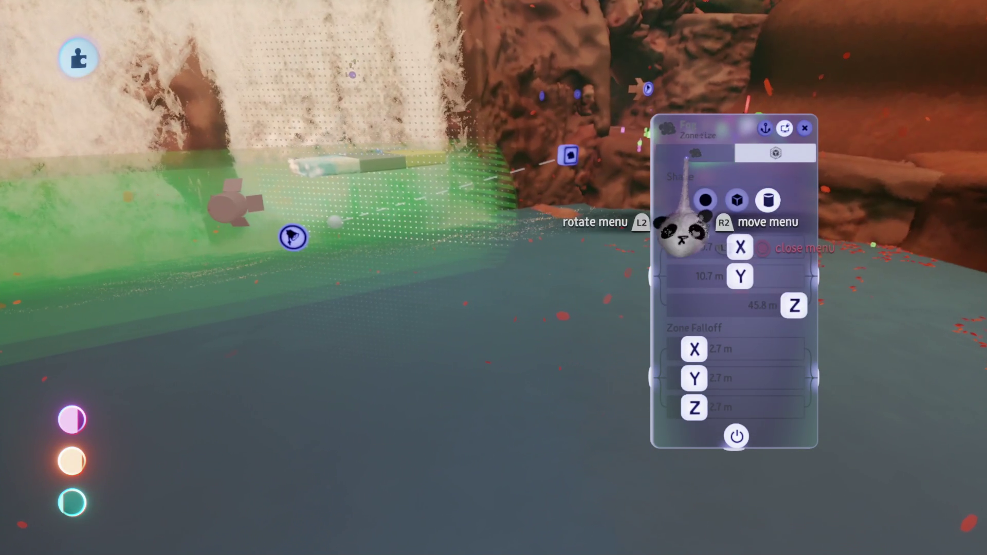
Set the fog's glow to 12%, noise strength to 100% and another property to 53%
{"action": "left_click", "coordinate": [686, 159]}
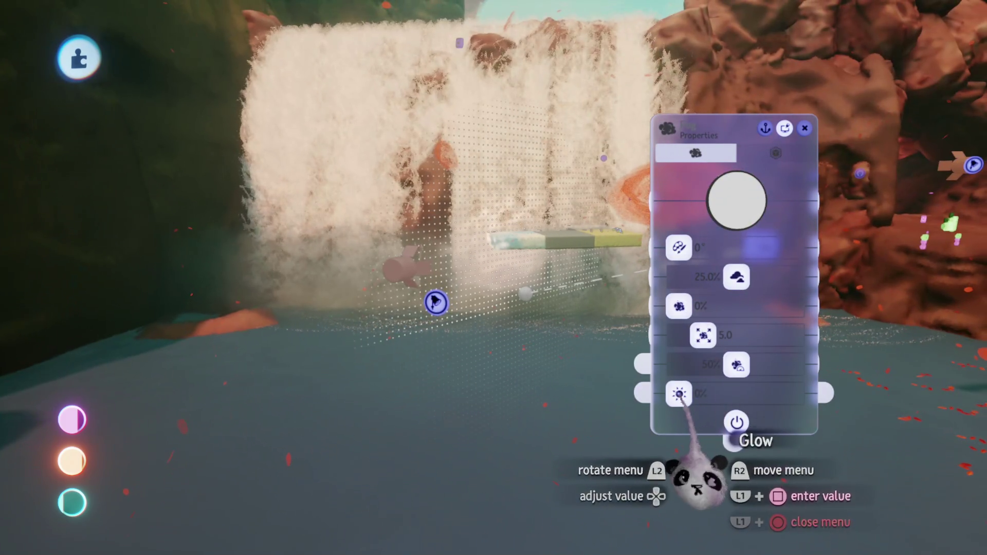
{"action": "left_click_drag", "start_coordinate": [680, 394], "coordinate": [693, 394]}
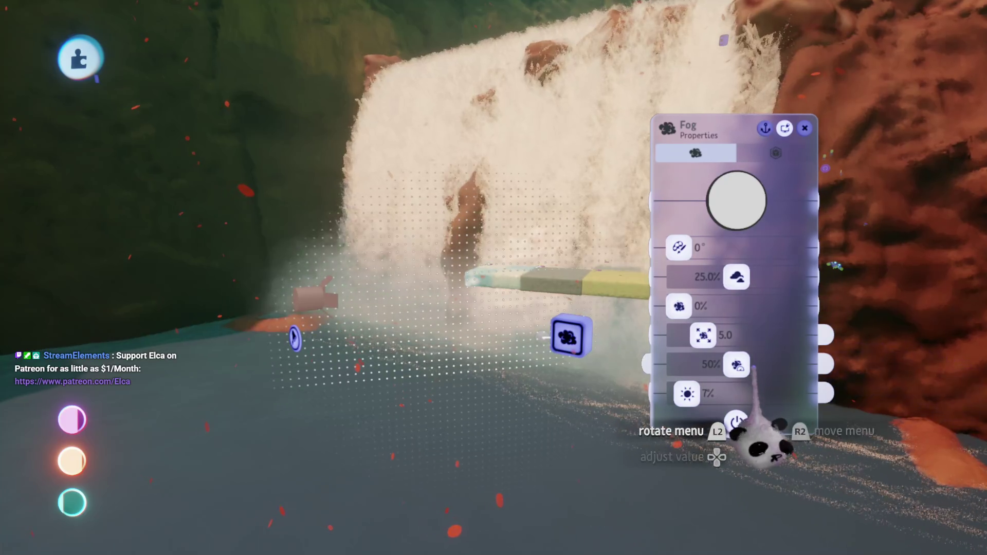
{"action": "left_click_drag", "start_coordinate": [769, 365], "coordinate": [794, 365]}
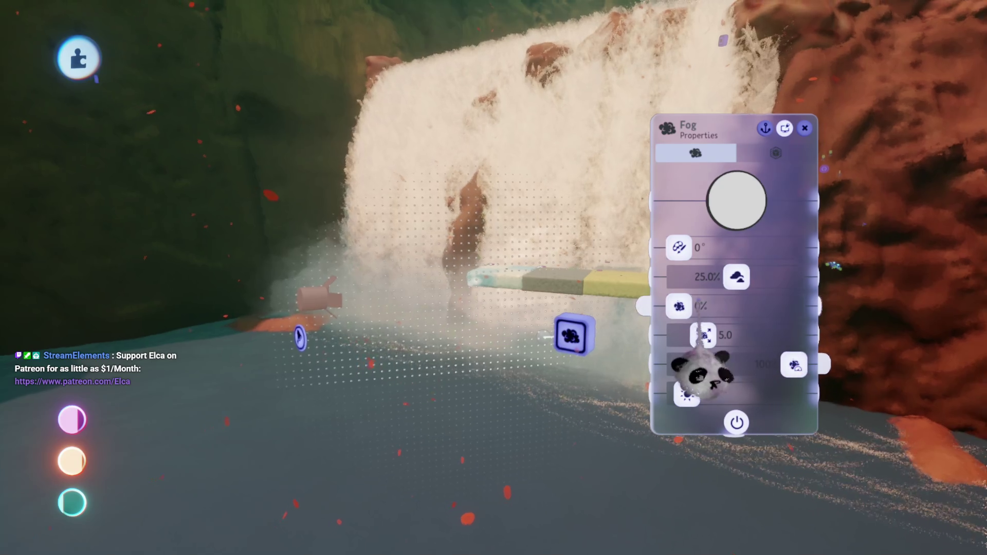
{"action": "mouse_move", "coordinate": [679, 306]}
{"action": "left_mouse_down"}
{"action": "mouse_move", "coordinate": [795, 307]}
{"action": "mouse_move", "coordinate": [740, 306]}
{"action": "left_mouse_up"}
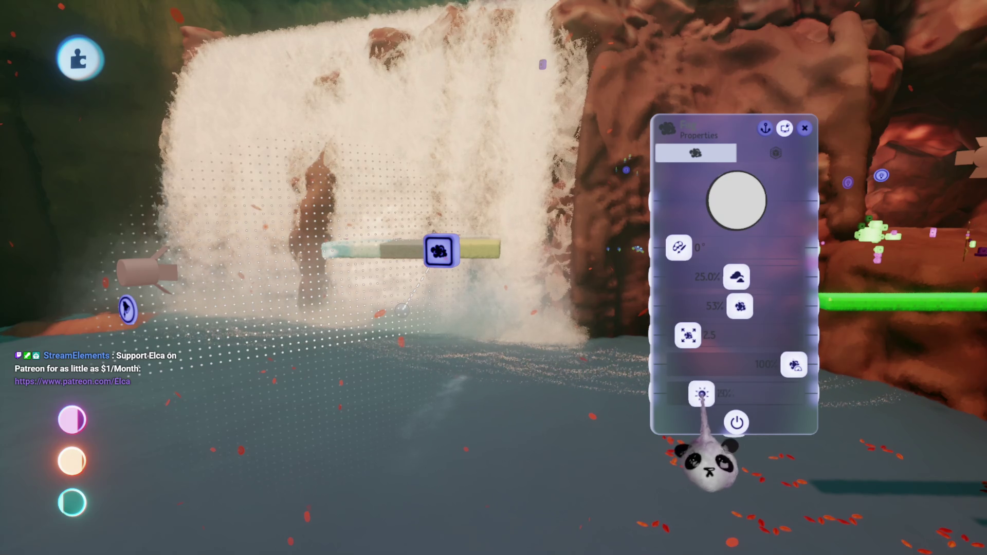
{"action": "key", "text": "Escape"}
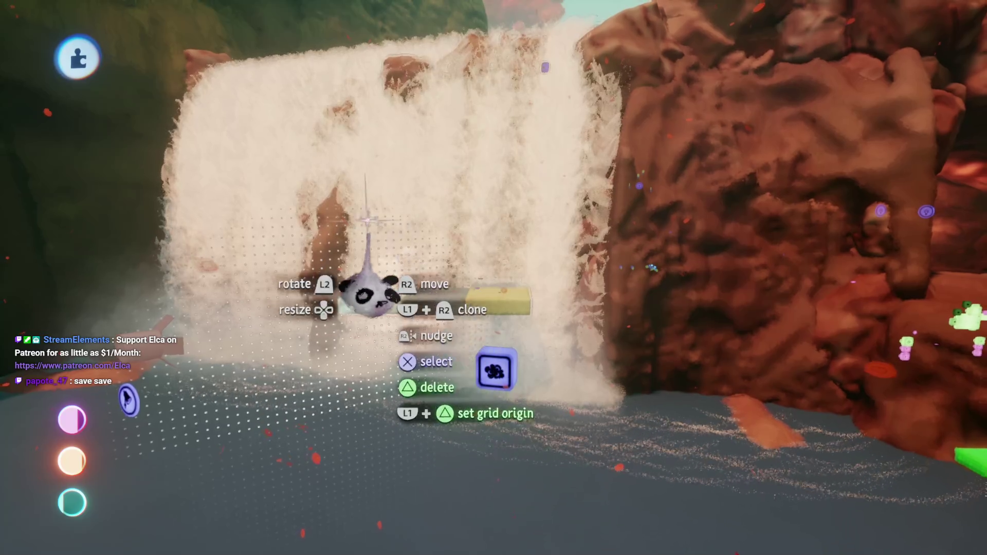
{"action": "key", "text": "Escape"}
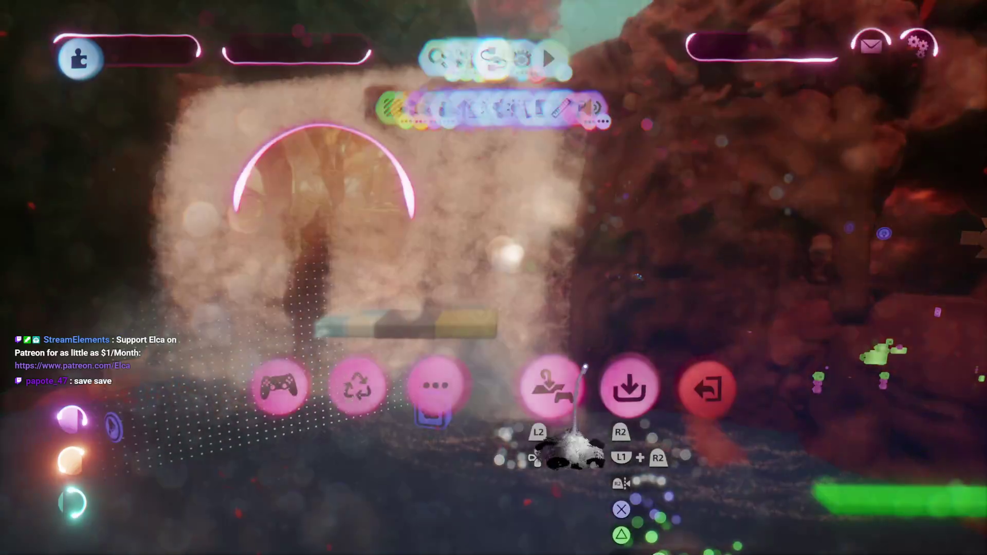
Save this version of the Treetop Hideout creation online as private
{"action": "left_click", "coordinate": [629, 384]}
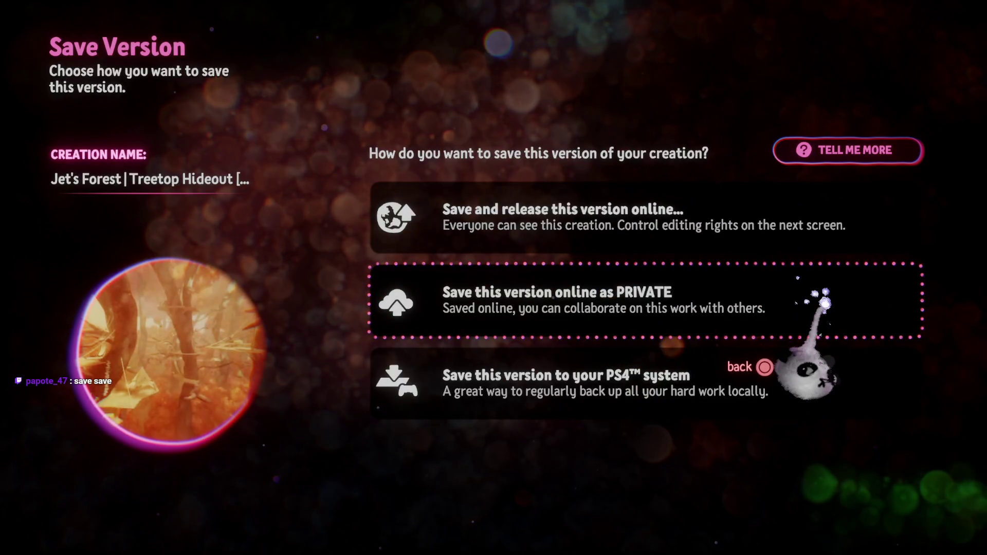
{"action": "left_click", "coordinate": [824, 303]}
{"action": "left_click", "coordinate": [913, 53]}
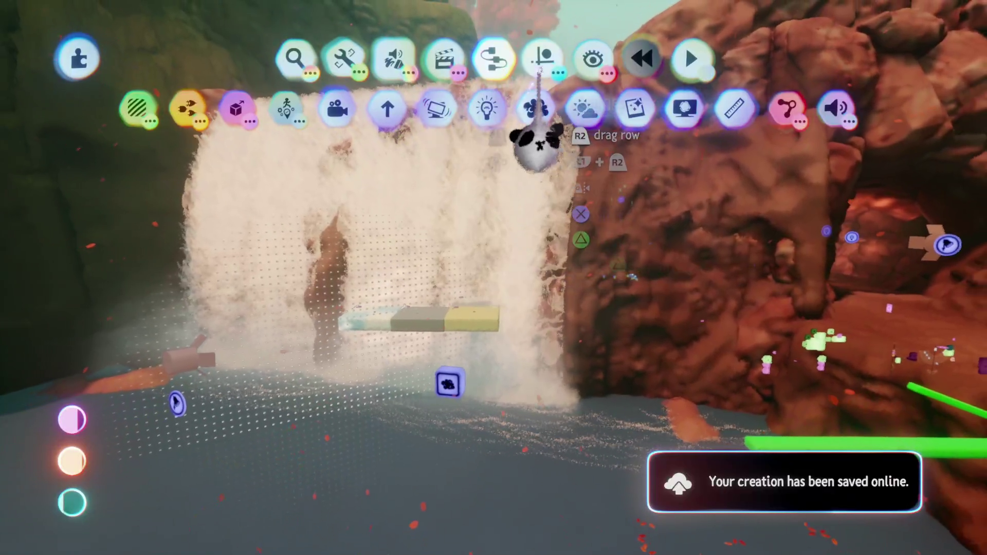
{"action": "left_click", "coordinate": [543, 56]}
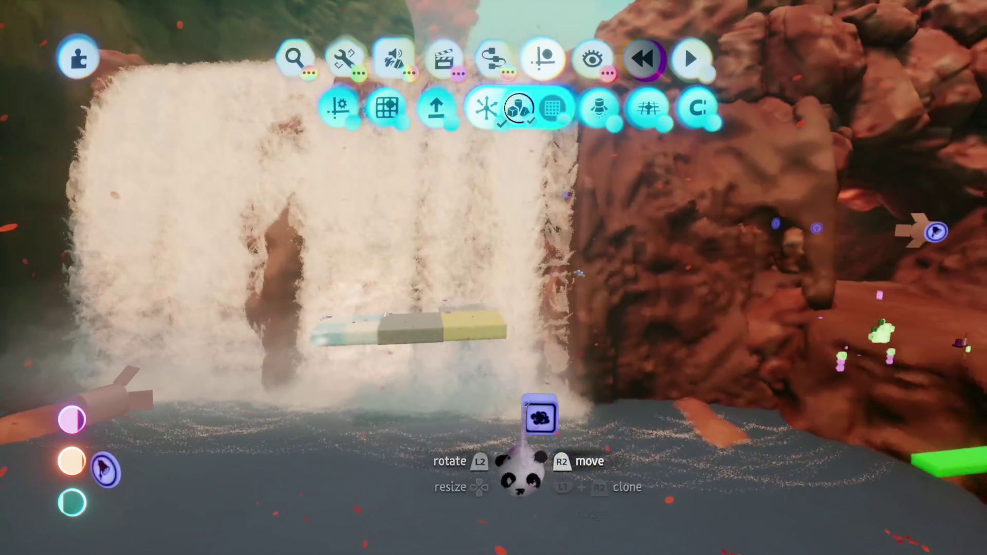
Lift the fog gadget above the waterfall, reposition its volume over the top, and close the properties
{"action": "mouse_move", "coordinate": [534, 416]}
{"action": "left_mouse_down"}
{"action": "mouse_move", "coordinate": [535, 85]}
{"action": "mouse_move", "coordinate": [563, 97]}
{"action": "left_mouse_up"}
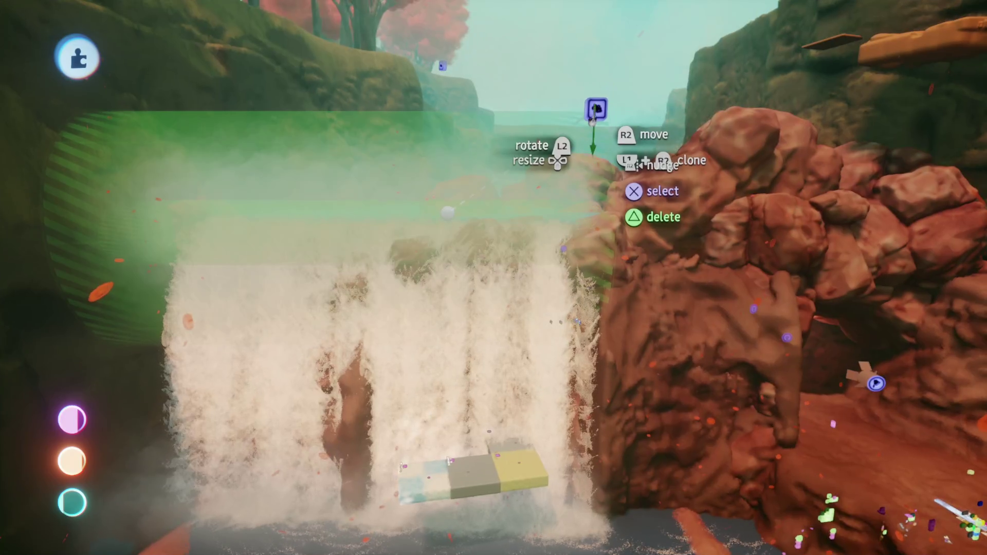
{"action": "left_click_drag", "start_coordinate": [595, 133], "coordinate": [578, 199]}
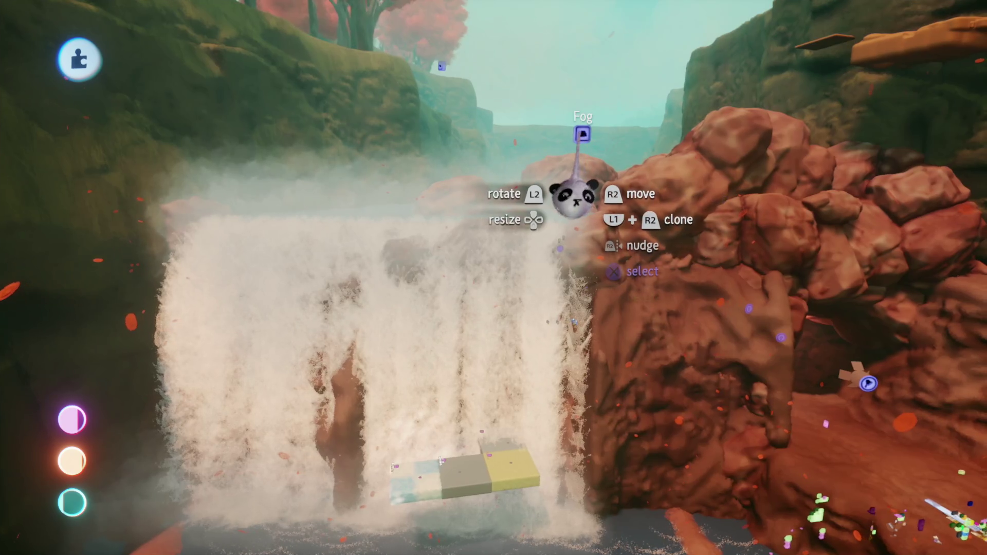
{"action": "left_click", "coordinate": [569, 271]}
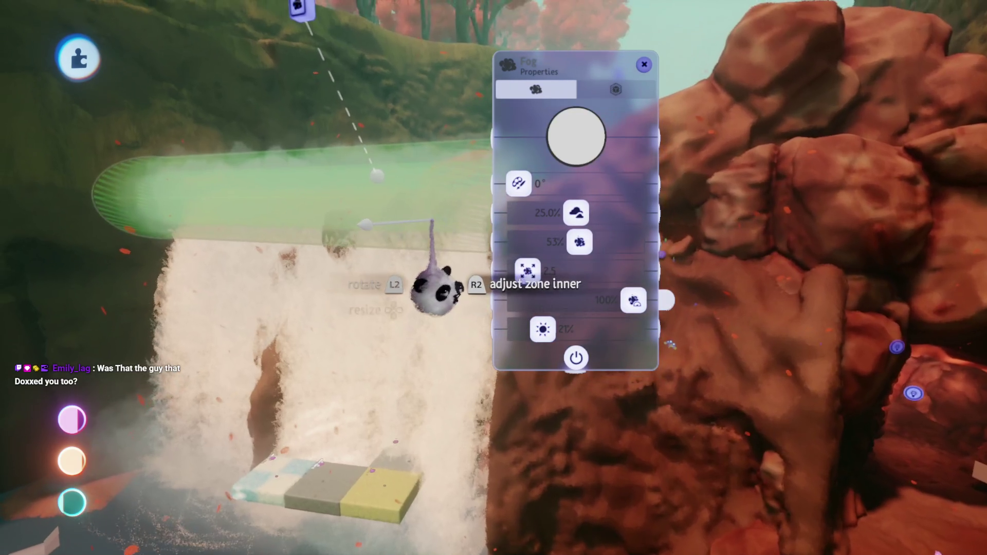
{"action": "mouse_move", "coordinate": [377, 256]}
{"action": "left_mouse_down"}
{"action": "mouse_move", "coordinate": [383, 226]}
{"action": "mouse_move", "coordinate": [460, 193]}
{"action": "mouse_move", "coordinate": [436, 187]}
{"action": "mouse_move", "coordinate": [430, 341]}
{"action": "mouse_move", "coordinate": [487, 313]}
{"action": "left_mouse_up"}
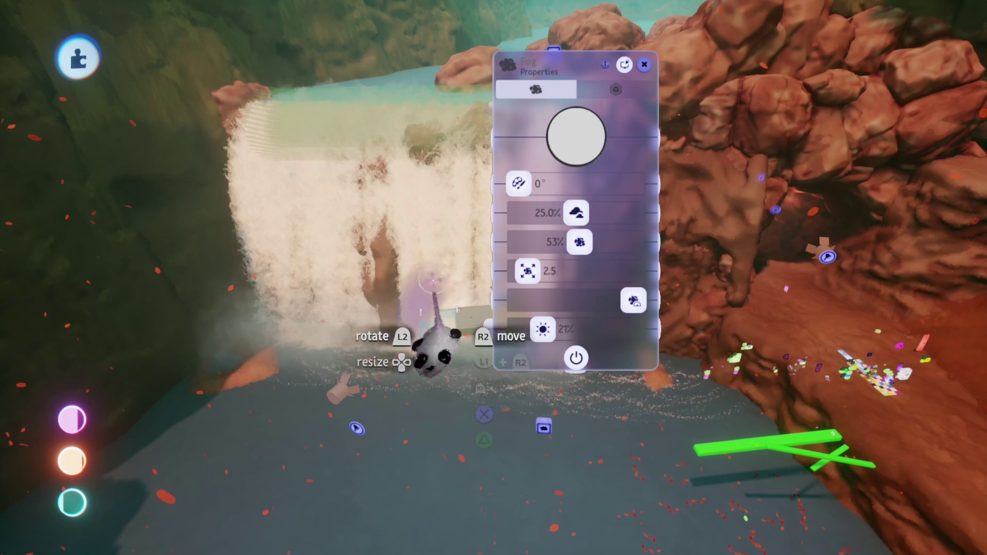
{"action": "mouse_move", "coordinate": [502, 375]}
{"action": "left_mouse_down"}
{"action": "mouse_move", "coordinate": [536, 283]}
{"action": "mouse_move", "coordinate": [494, 319]}
{"action": "mouse_move", "coordinate": [439, 308]}
{"action": "mouse_move", "coordinate": [419, 380]}
{"action": "mouse_move", "coordinate": [286, 379]}
{"action": "mouse_move", "coordinate": [262, 391]}
{"action": "mouse_move", "coordinate": [247, 357]}
{"action": "mouse_move", "coordinate": [469, 295]}
{"action": "mouse_move", "coordinate": [470, 346]}
{"action": "mouse_move", "coordinate": [471, 288]}
{"action": "mouse_move", "coordinate": [568, 293]}
{"action": "mouse_move", "coordinate": [628, 416]}
{"action": "mouse_move", "coordinate": [621, 379]}
{"action": "mouse_move", "coordinate": [637, 381]}
{"action": "mouse_move", "coordinate": [620, 360]}
{"action": "mouse_move", "coordinate": [638, 298]}
{"action": "mouse_move", "coordinate": [584, 285]}
{"action": "mouse_move", "coordinate": [586, 321]}
{"action": "left_mouse_up"}
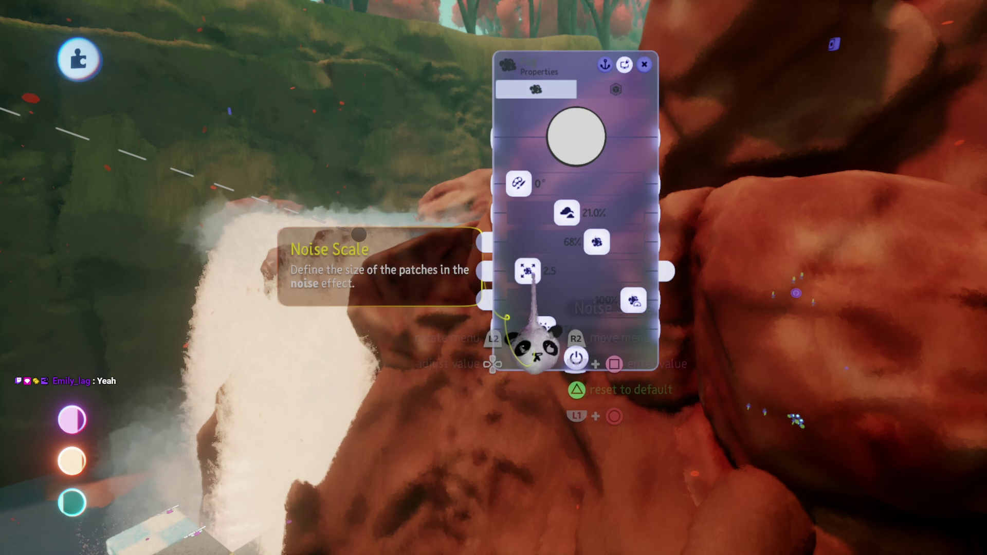
{"action": "key", "text": "Escape"}
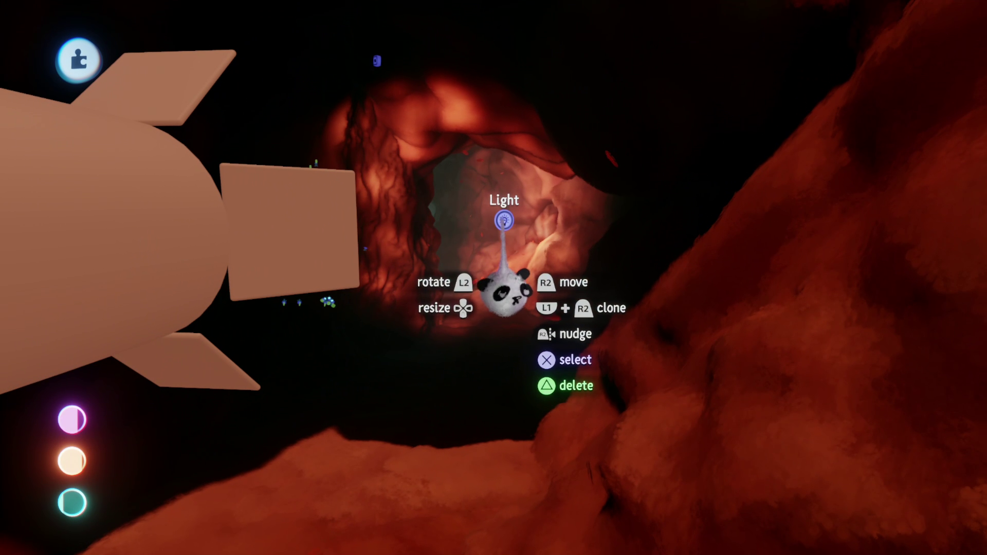
Pick up the cave light, lower its brightness, and set it back down inside the cave
{"action": "mouse_move", "coordinate": [504, 221]}
{"action": "left_mouse_down"}
{"action": "mouse_move", "coordinate": [481, 277]}
{"action": "mouse_move", "coordinate": [421, 206]}
{"action": "mouse_move", "coordinate": [484, 201]}
{"action": "mouse_move", "coordinate": [489, 341]}
{"action": "mouse_move", "coordinate": [467, 350]}
{"action": "left_mouse_up"}
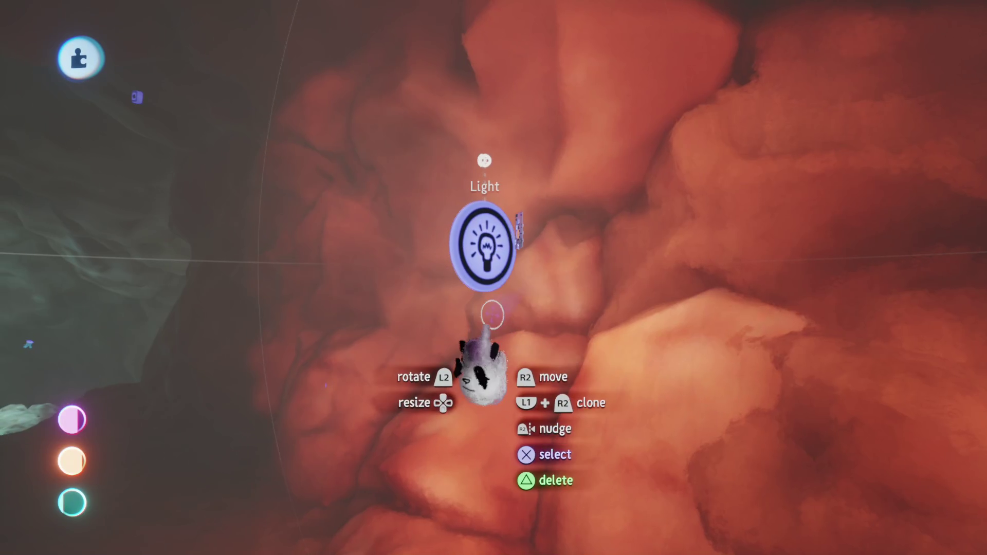
{"action": "left_click", "coordinate": [486, 307]}
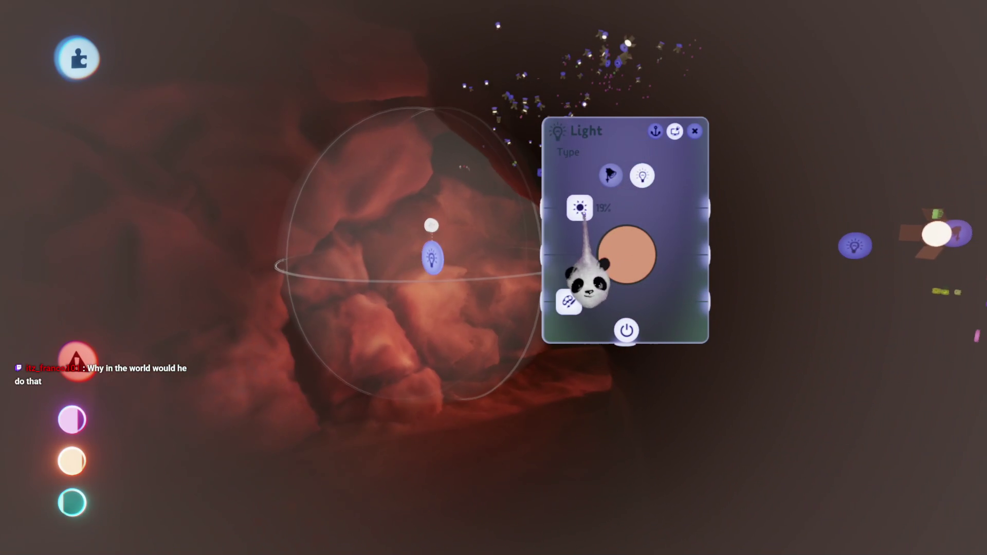
{"action": "left_click_drag", "start_coordinate": [587, 218], "coordinate": [590, 239]}
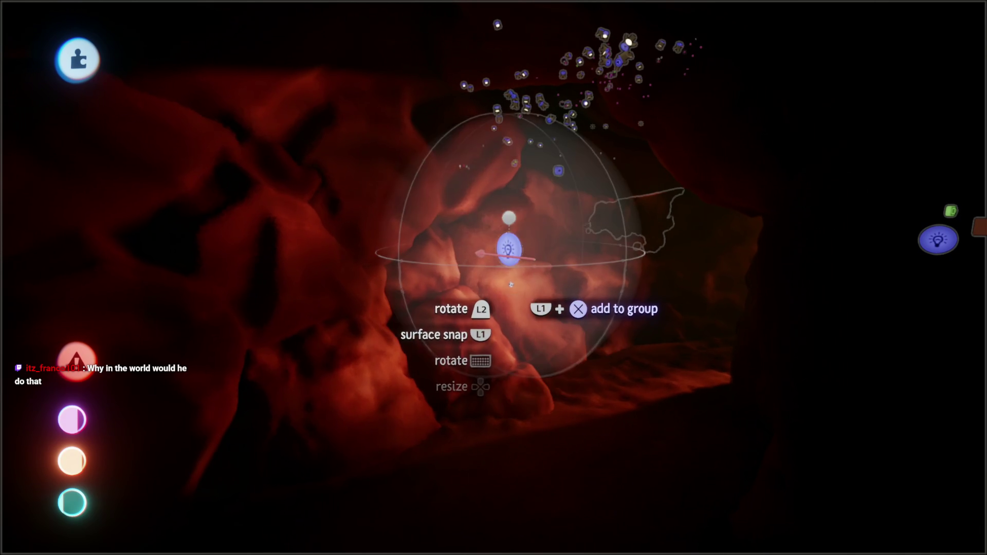
{"action": "mouse_move", "coordinate": [508, 276]}
{"action": "left_mouse_down"}
{"action": "mouse_move", "coordinate": [523, 276]}
{"action": "mouse_move", "coordinate": [529, 375]}
{"action": "left_mouse_up"}
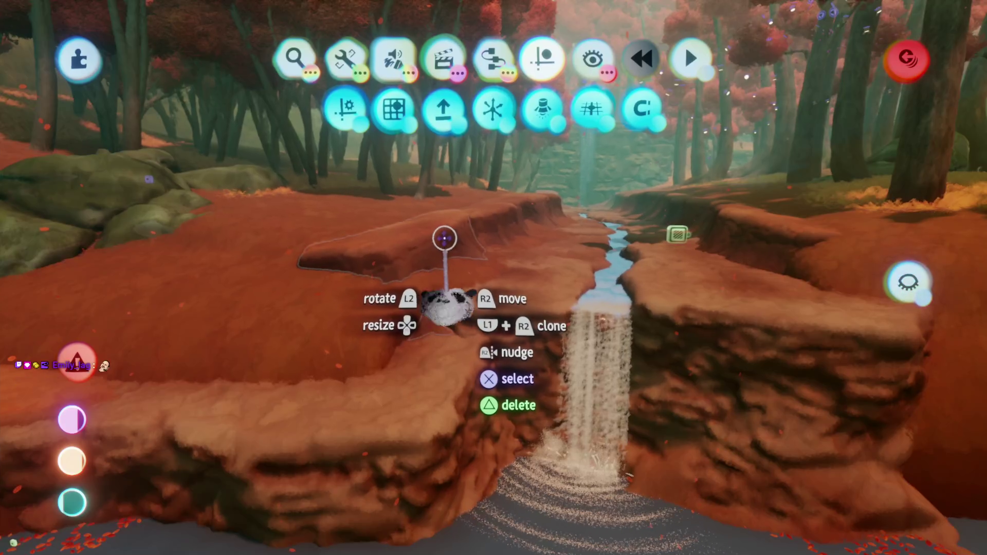
{"action": "key", "text": "Escape"}
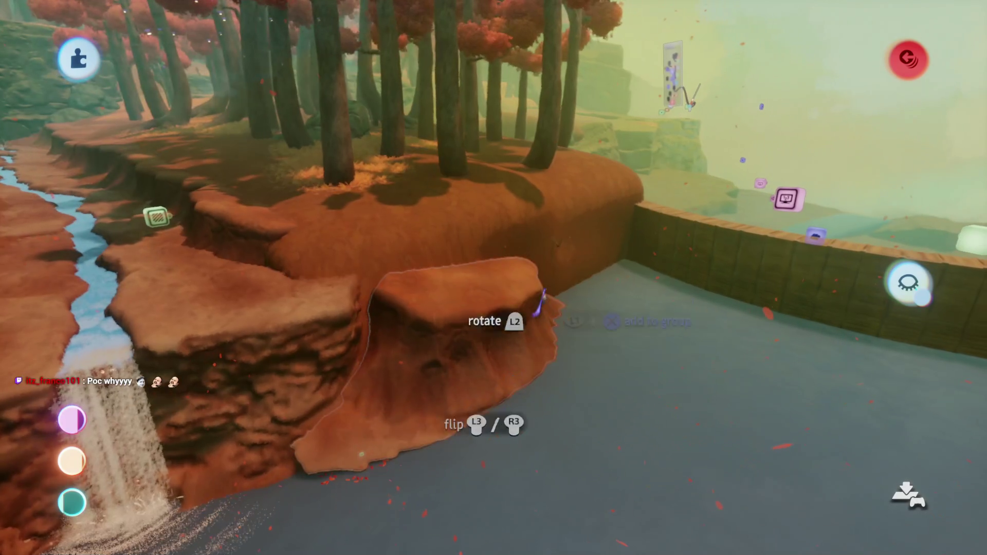
Leave sculpting and enlarge the rock ledge beside the pool to about 161%
{"action": "key", "text": "Escape"}
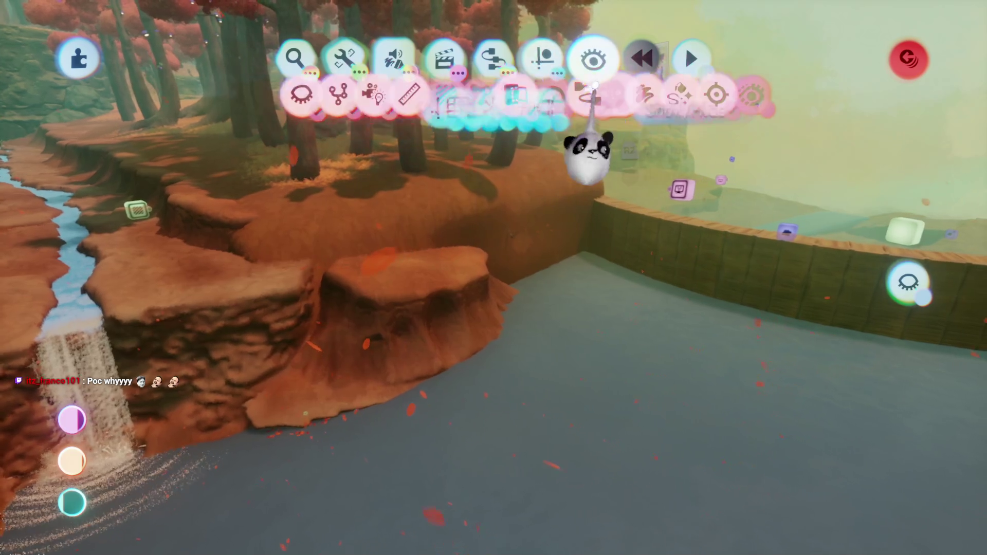
{"action": "key", "text": "Escape"}
{"action": "left_click", "coordinate": [464, 384]}
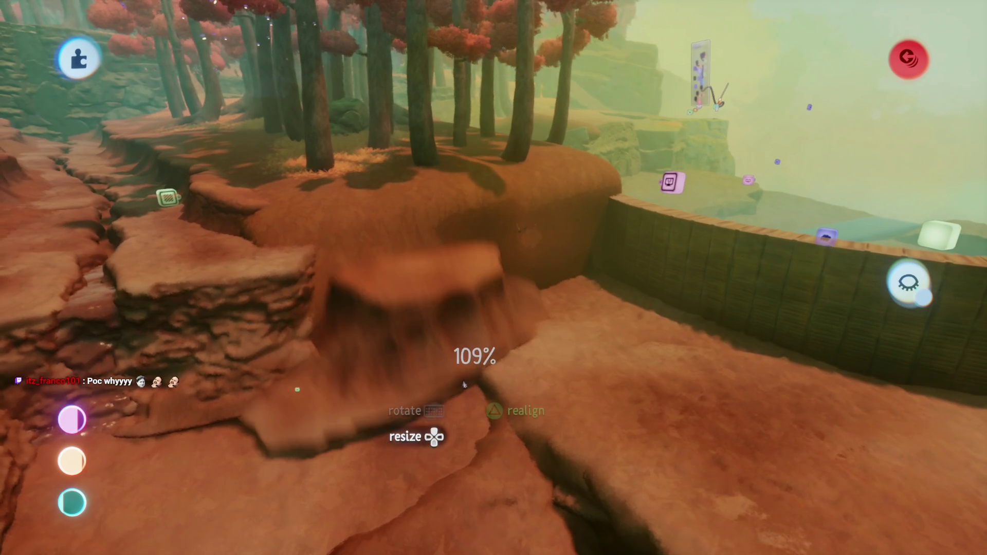
{"action": "key", "text": "Up"}
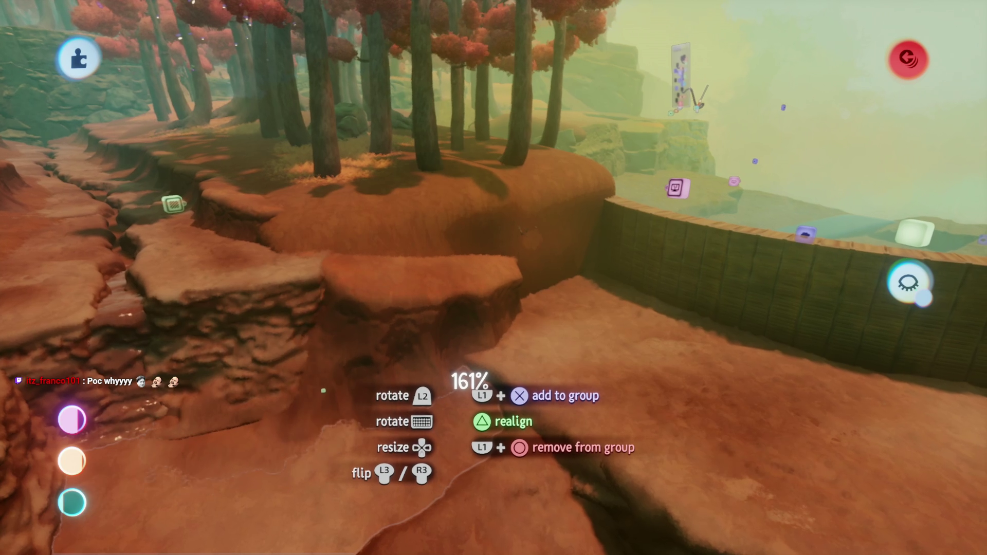
Set the enlarged ledge back against the red mound and reposition the rock slab on it
{"action": "mouse_move", "coordinate": [519, 229]}
{"action": "left_mouse_down"}
{"action": "mouse_move", "coordinate": [515, 258]}
{"action": "mouse_move", "coordinate": [441, 319]}
{"action": "mouse_move", "coordinate": [473, 266]}
{"action": "mouse_move", "coordinate": [522, 253]}
{"action": "mouse_move", "coordinate": [452, 264]}
{"action": "mouse_move", "coordinate": [463, 242]}
{"action": "mouse_move", "coordinate": [425, 226]}
{"action": "mouse_move", "coordinate": [478, 297]}
{"action": "mouse_move", "coordinate": [489, 281]}
{"action": "left_mouse_up"}
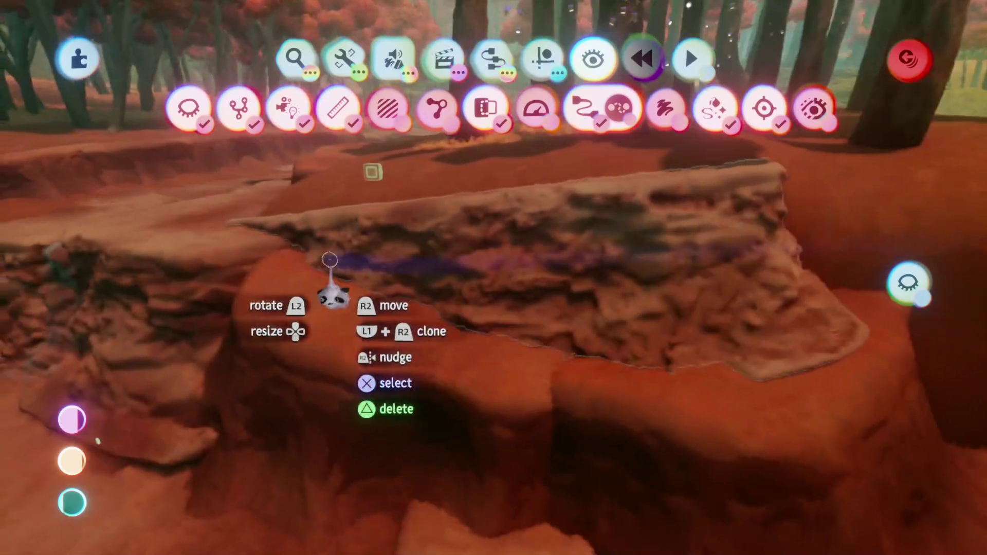
{"action": "left_click_drag", "start_coordinate": [330, 260], "coordinate": [345, 249]}
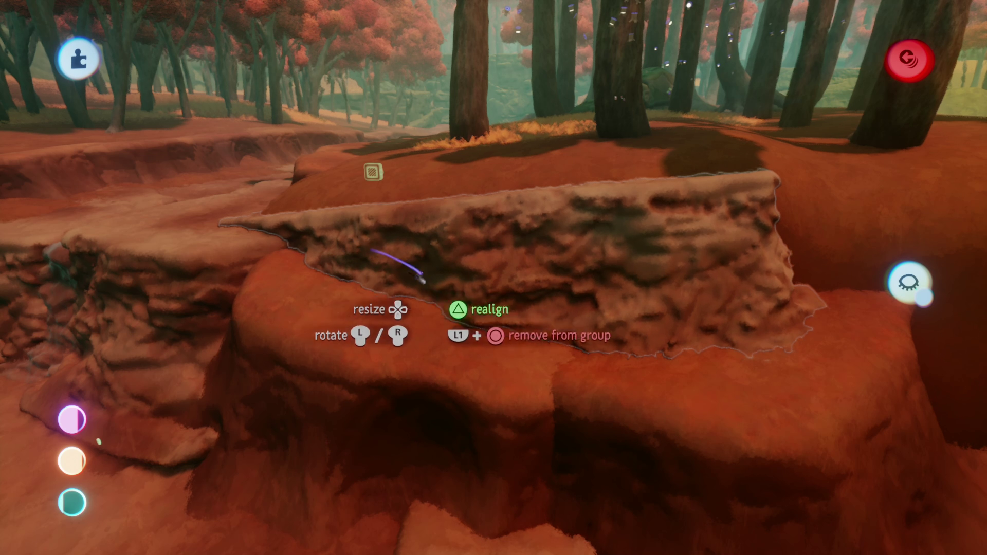
{"action": "left_click_drag", "start_coordinate": [419, 278], "coordinate": [483, 282]}
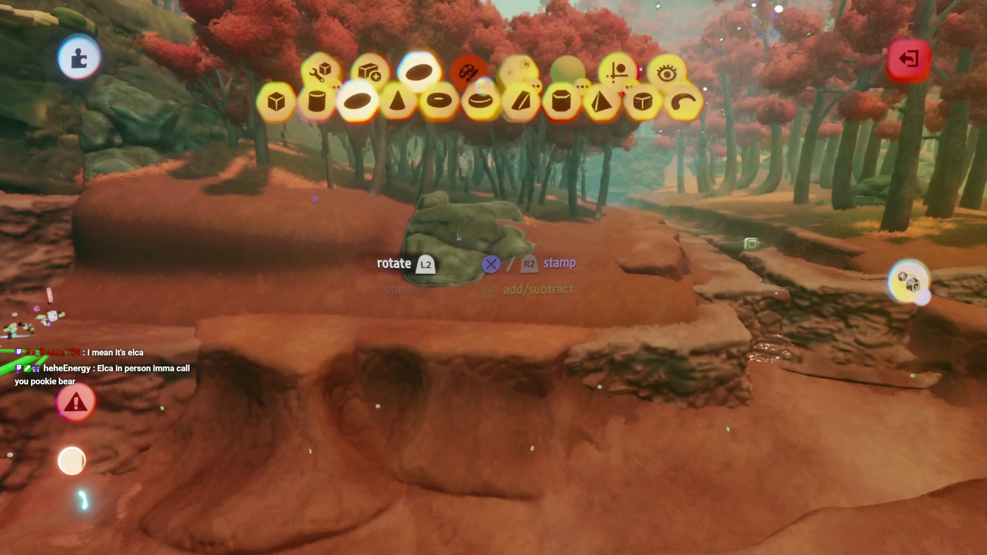
Leave sculpt mode once the mossy rock is stamped on the red ground by the wooden wall
{"action": "key", "text": "Escape"}
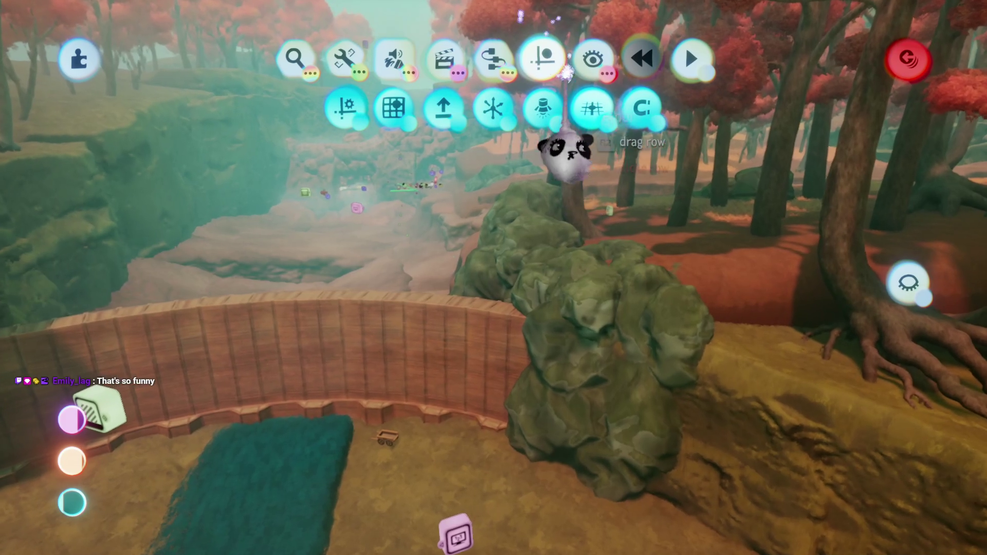
Carry the mossy rock down toward the pool and undo the accidental pool-floor change
{"action": "left_click", "coordinate": [591, 61]}
{"action": "key", "text": "Escape"}
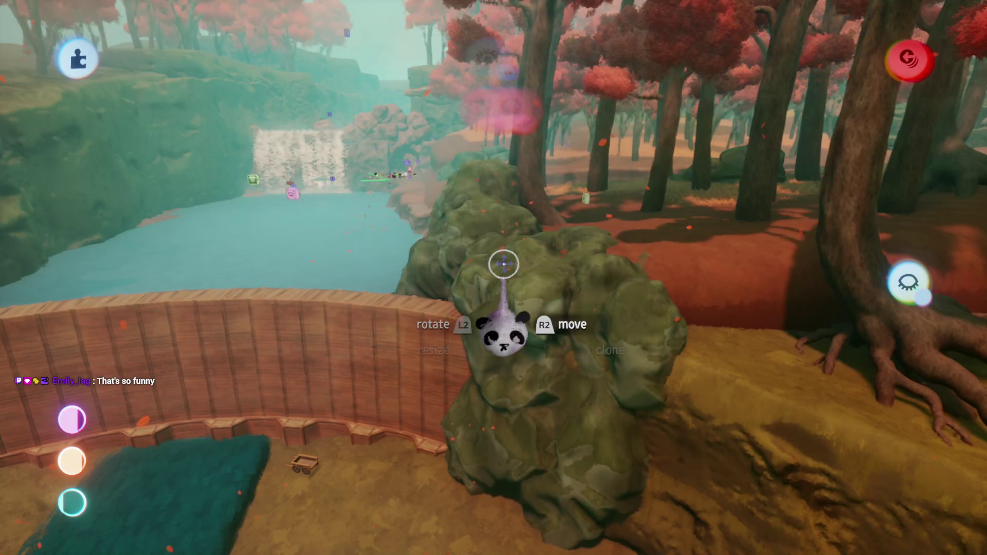
{"action": "mouse_move", "coordinate": [502, 261]}
{"action": "left_mouse_down"}
{"action": "mouse_move", "coordinate": [453, 330]}
{"action": "mouse_move", "coordinate": [514, 339]}
{"action": "mouse_move", "coordinate": [514, 329]}
{"action": "mouse_move", "coordinate": [484, 342]}
{"action": "mouse_move", "coordinate": [471, 368]}
{"action": "left_mouse_up"}
{"action": "mouse_move", "coordinate": [462, 268]}
{"action": "left_mouse_down"}
{"action": "mouse_move", "coordinate": [403, 353]}
{"action": "mouse_move", "coordinate": [445, 328]}
{"action": "left_mouse_up"}
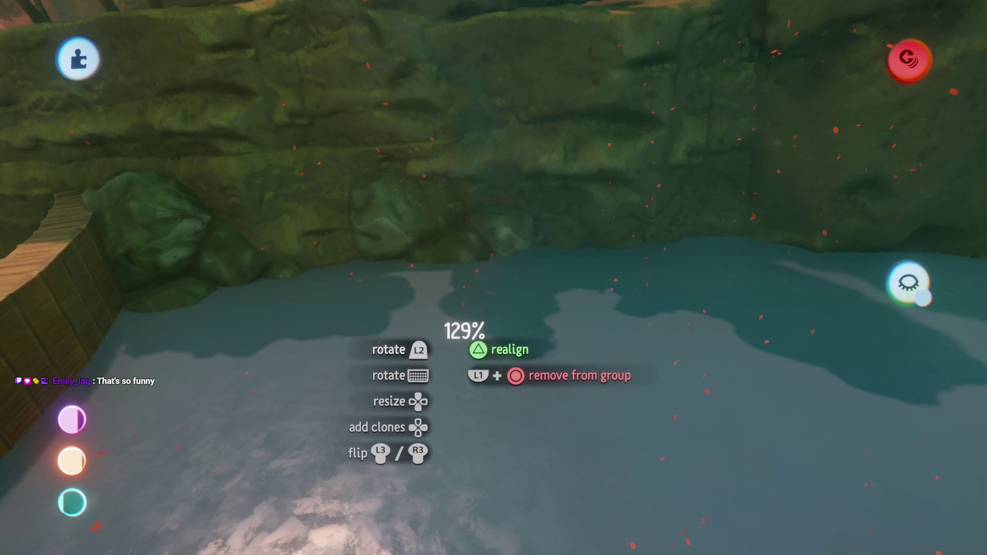
{"action": "left_click", "coordinate": [643, 52]}
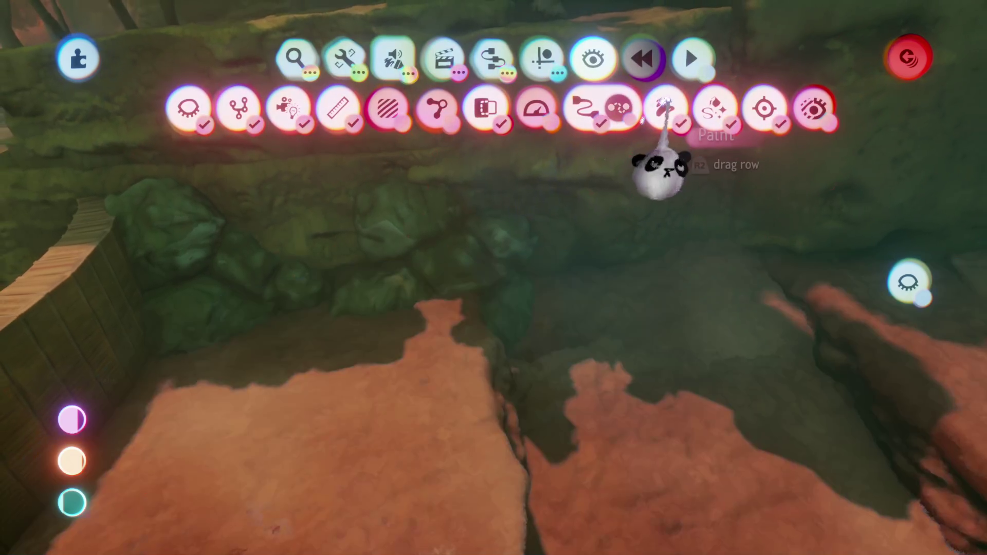
Move the small white block onto the cave floor
{"action": "mouse_move", "coordinate": [456, 263]}
{"action": "left_mouse_down"}
{"action": "mouse_move", "coordinate": [471, 257]}
{"action": "mouse_move", "coordinate": [463, 288]}
{"action": "mouse_move", "coordinate": [462, 247]}
{"action": "mouse_move", "coordinate": [471, 265]}
{"action": "mouse_move", "coordinate": [878, 322]}
{"action": "mouse_move", "coordinate": [921, 370]}
{"action": "mouse_move", "coordinate": [650, 340]}
{"action": "mouse_move", "coordinate": [752, 338]}
{"action": "left_mouse_up"}
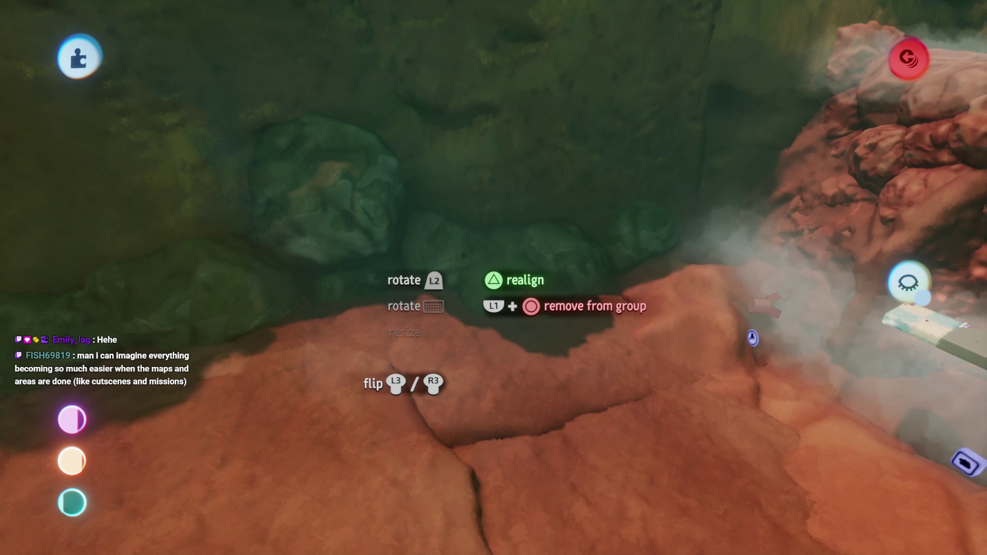
{"action": "left_click_drag", "start_coordinate": [462, 304], "coordinate": [509, 329]}
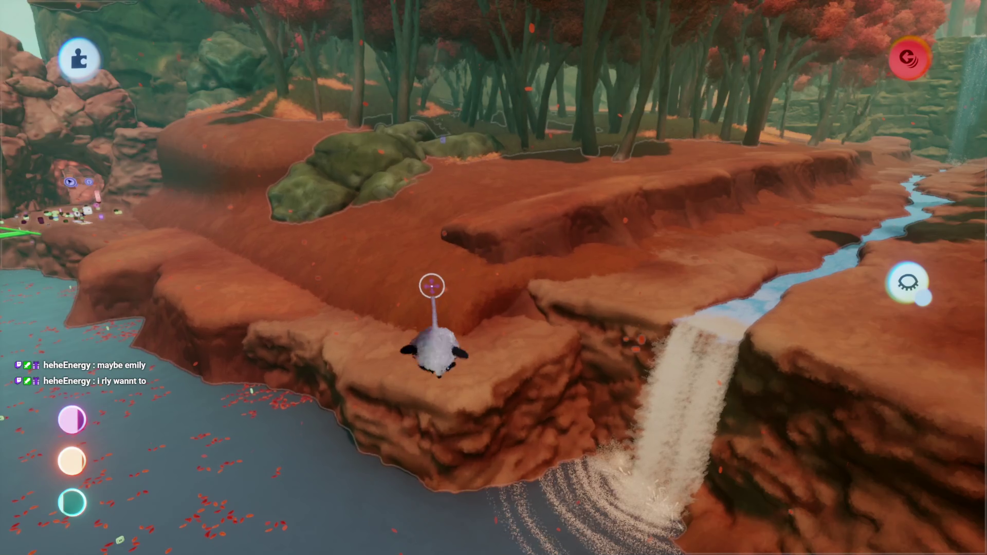
{"action": "left_click", "coordinate": [441, 281]}
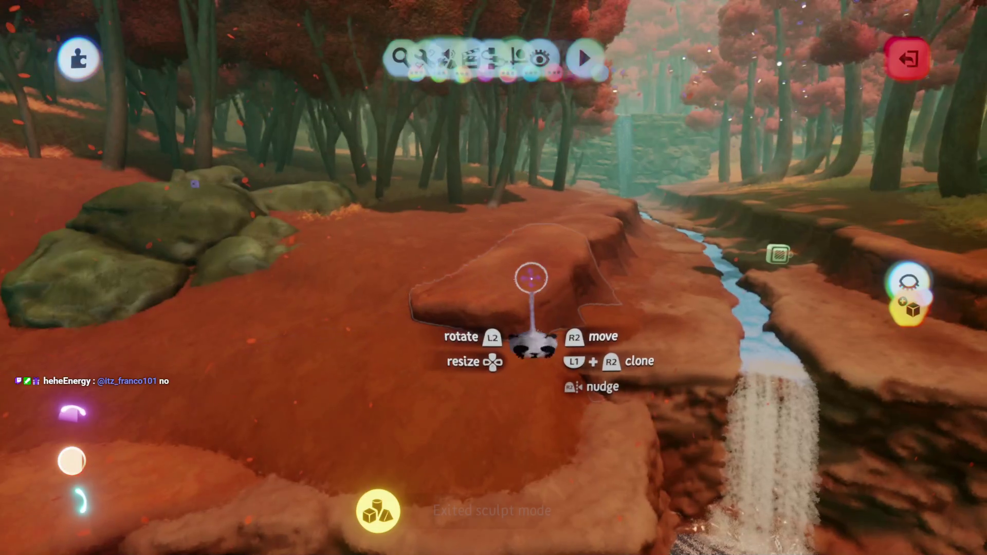
Finish reshaping the flat rock ledge above the waterfall and exit sculpt mode
{"action": "key", "text": "Escape"}
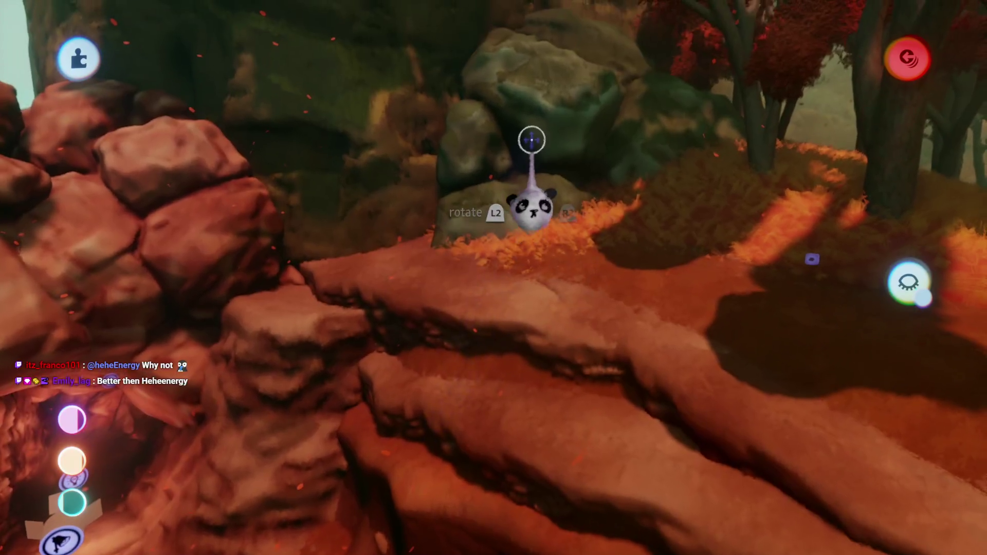
{"action": "key", "text": "Escape"}
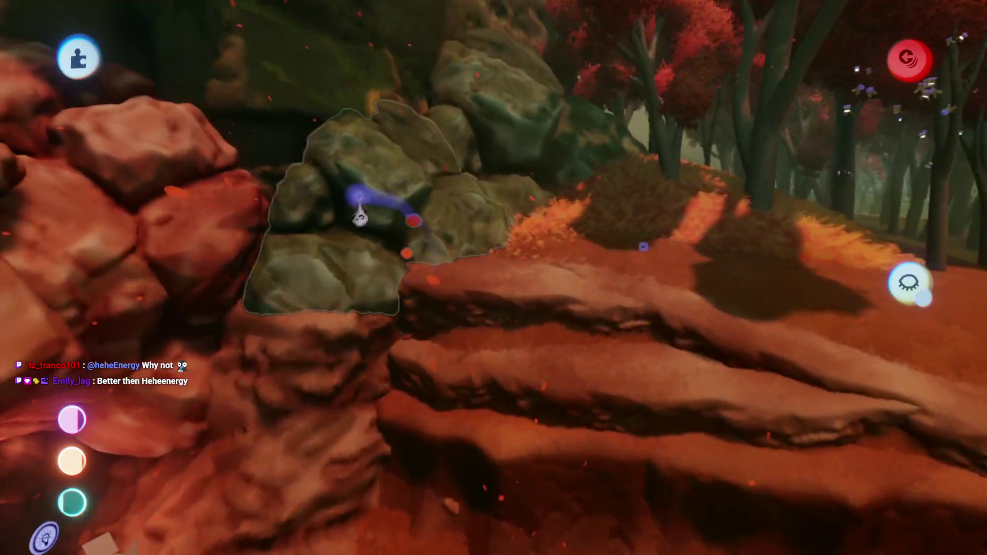
Grab the mossy rock group beside the red rock pile at the waterfall
{"action": "left_click_drag", "start_coordinate": [360, 216], "coordinate": [417, 282]}
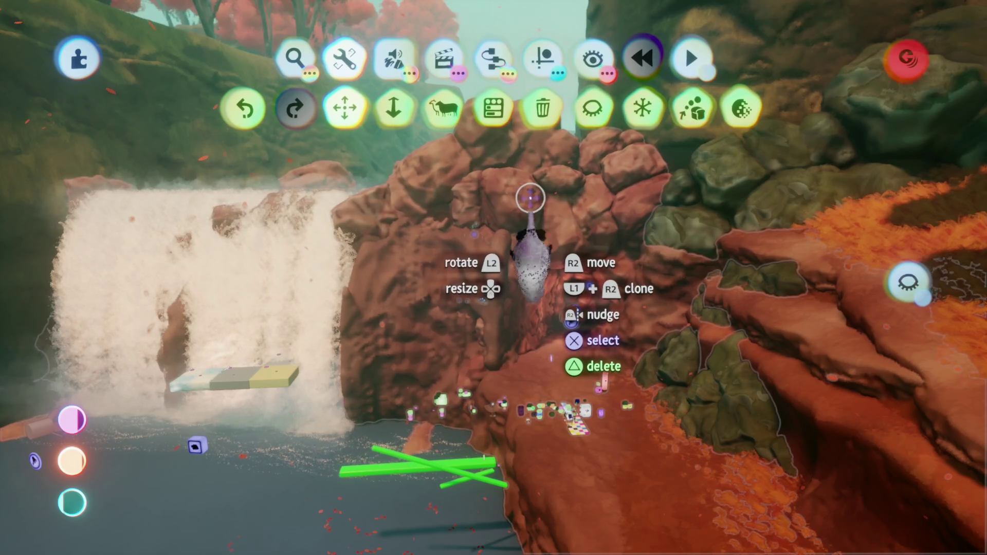
Exit sculpting, check the tool menu, and leave sculpt mode on the cave-entrance red rock
{"action": "key", "text": "Escape"}
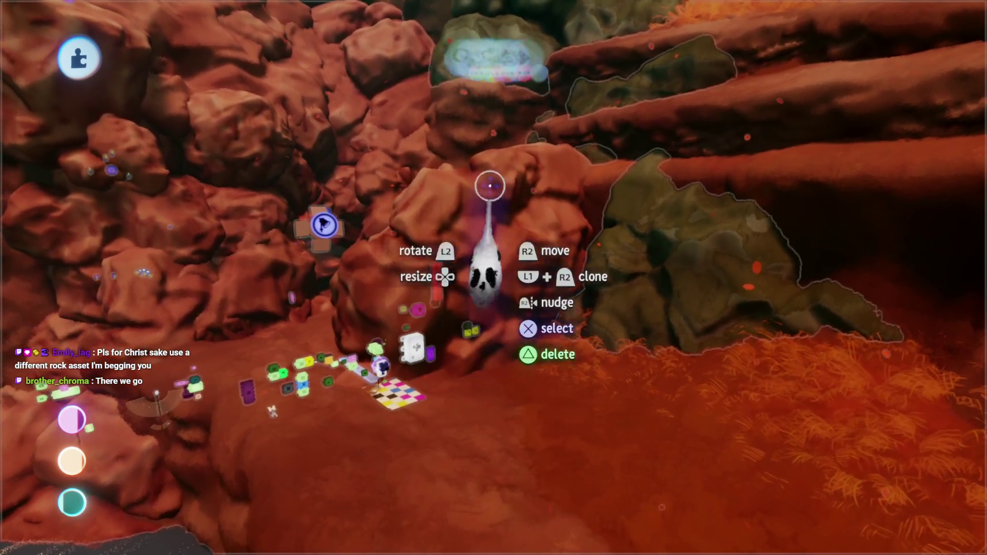
{"action": "key", "text": "Escape"}
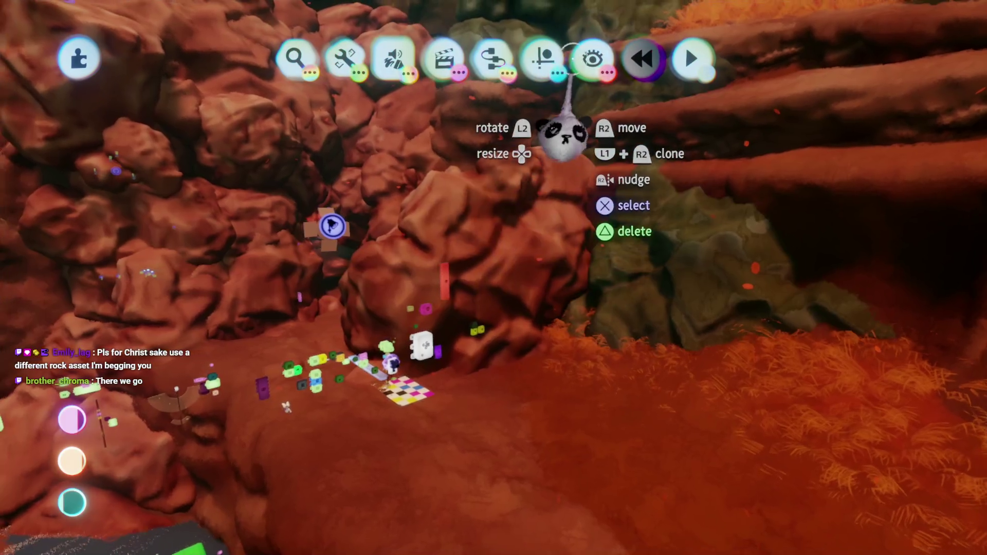
{"action": "key", "text": "Escape"}
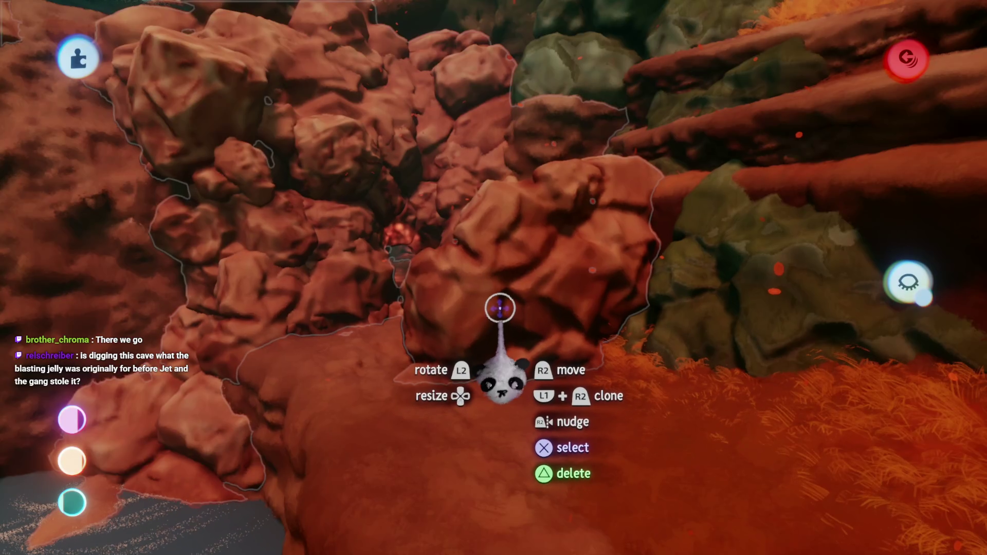
{"action": "key", "text": "Escape"}
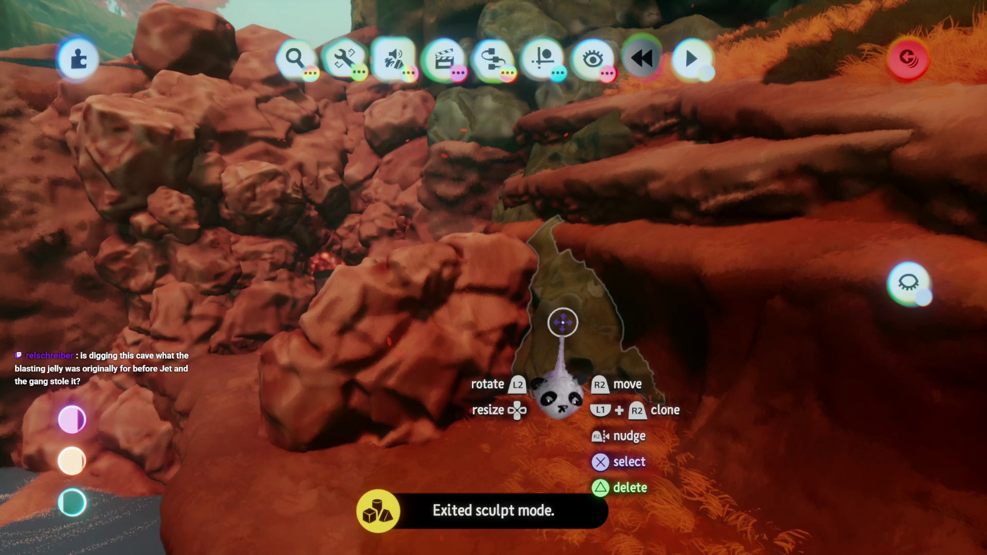
Select the rock cluster in front of the cave and return from sculpting to editing
{"action": "left_click", "coordinate": [375, 318]}
{"action": "key", "text": "Escape"}
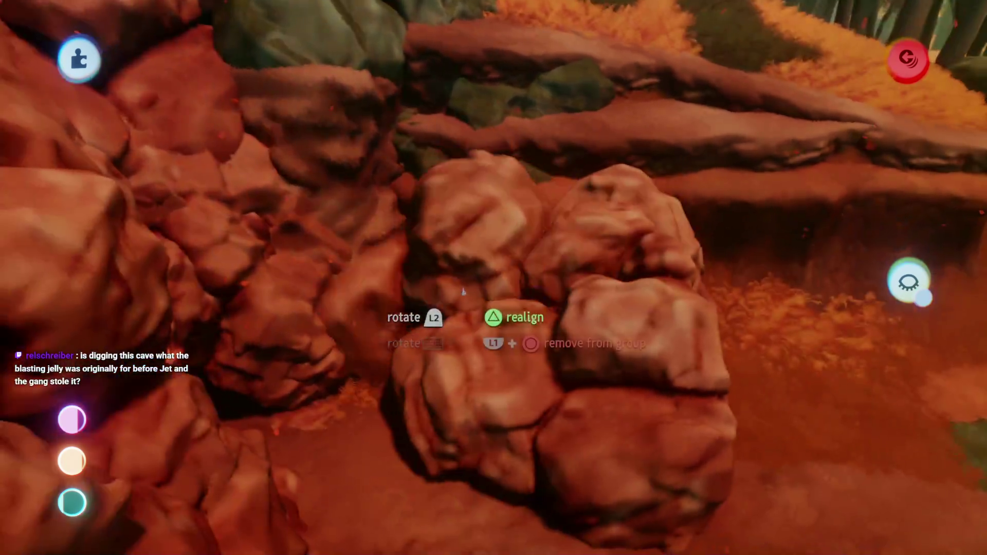
{"action": "mouse_move", "coordinate": [462, 291]}
{"action": "left_mouse_down"}
{"action": "mouse_move", "coordinate": [473, 257]}
{"action": "mouse_move", "coordinate": [503, 348]}
{"action": "left_mouse_up"}
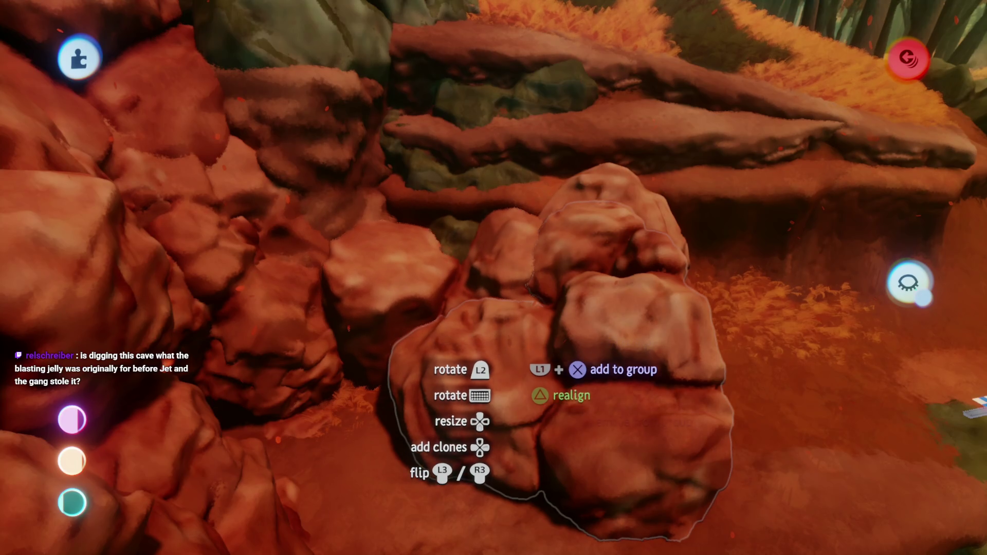
{"action": "left_click", "coordinate": [450, 246]}
{"action": "key", "text": "Escape"}
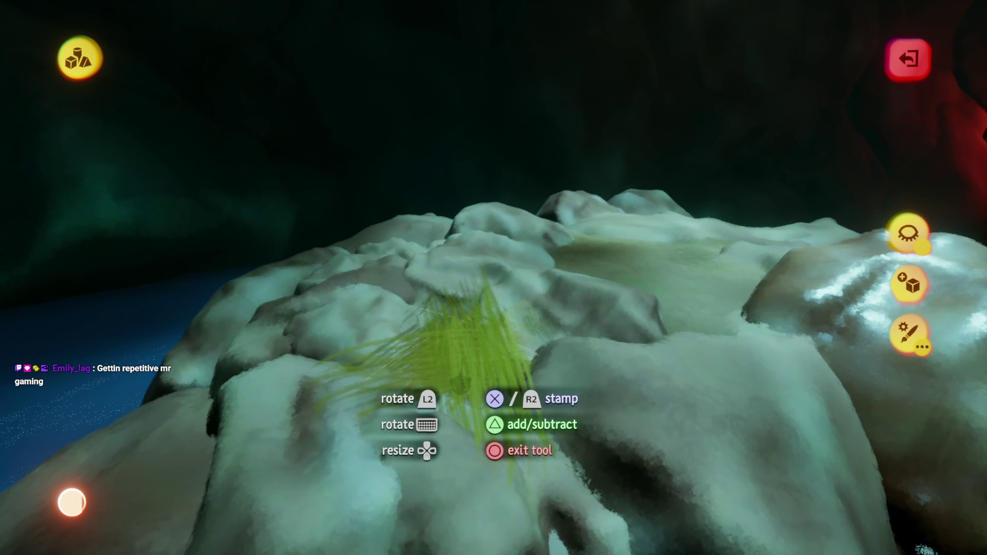
Stamp yellow-green grass onto the pale cave rock and exit sculpting to resume arranging
{"action": "key", "text": "Escape"}
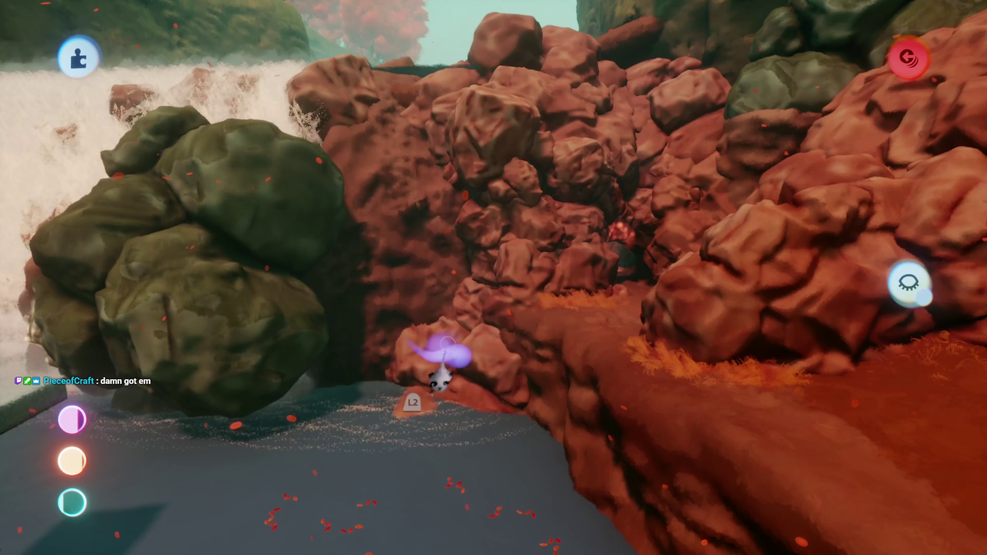
{"action": "key", "text": "Escape"}
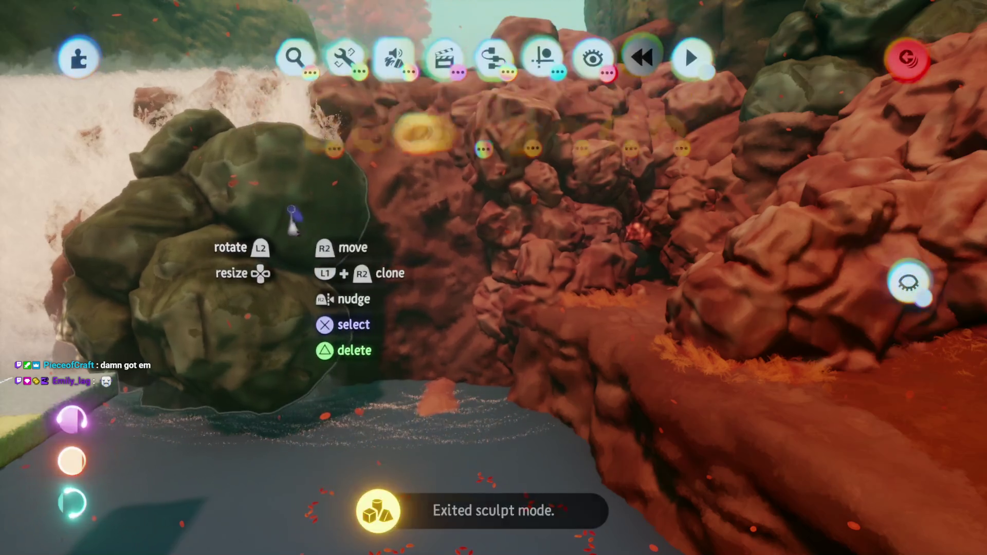
Move the dark olive grass patch in among the red rocks
{"action": "mouse_move", "coordinate": [283, 247]}
{"action": "left_mouse_down"}
{"action": "mouse_move", "coordinate": [496, 441]}
{"action": "mouse_move", "coordinate": [484, 445]}
{"action": "left_mouse_up"}
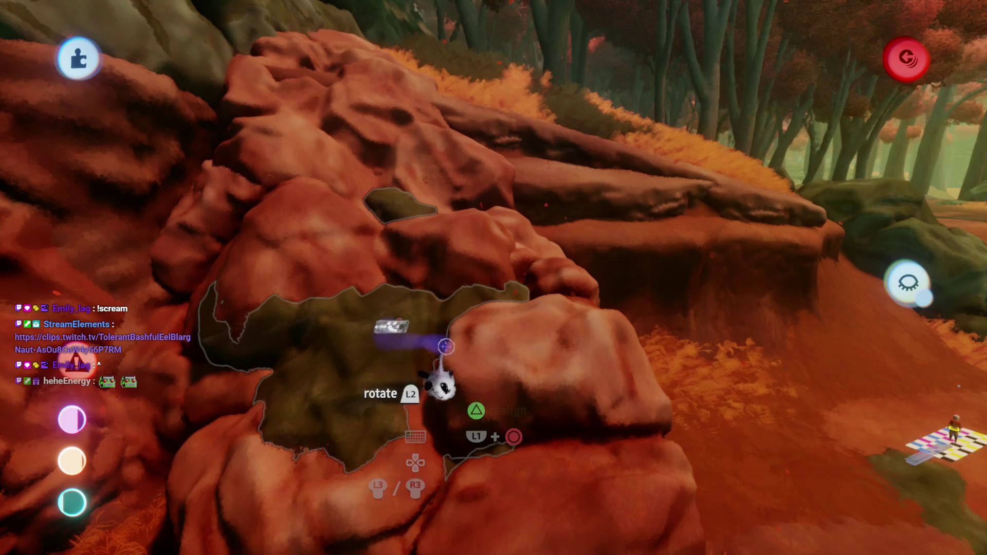
Set the grass patch's fleck style to Streaky in Fleck Properties
{"action": "left_click", "coordinate": [446, 347]}
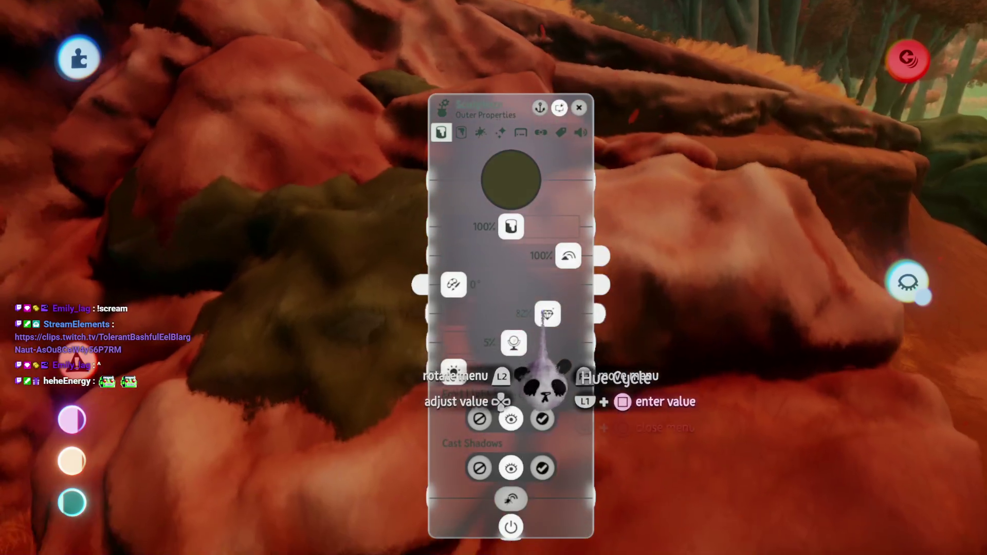
{"action": "left_click", "coordinate": [481, 133]}
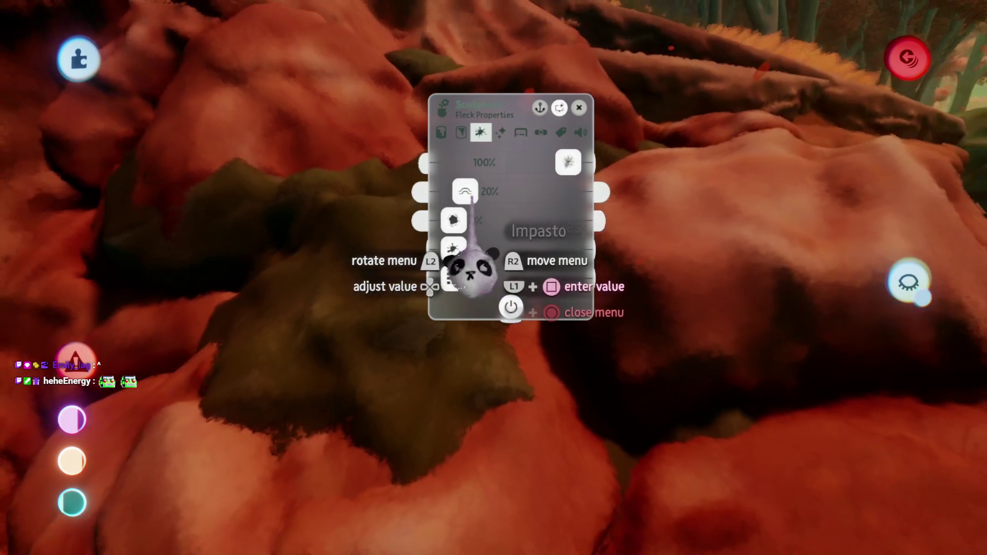
{"action": "key", "text": "Escape"}
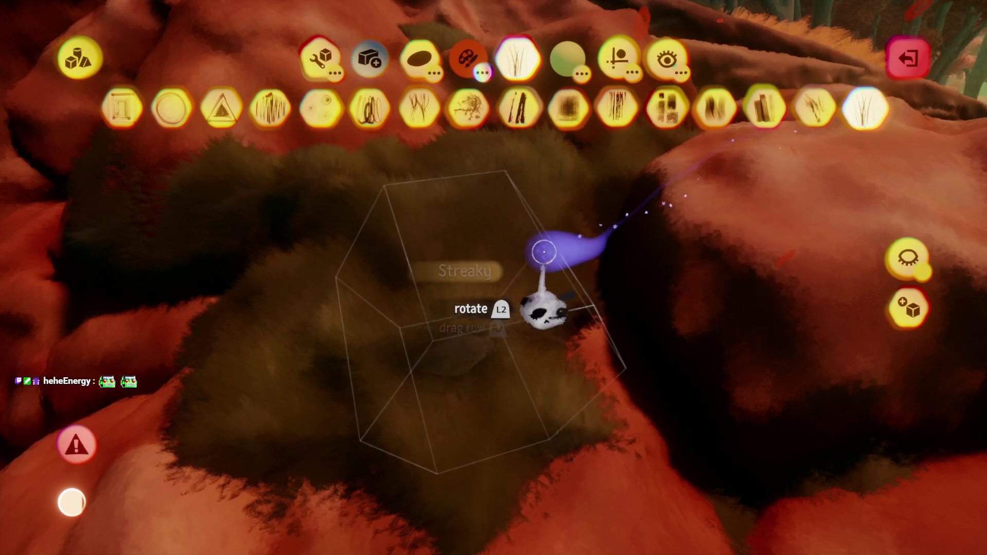
{"action": "key", "text": "Escape"}
Give the grass patch a bright yellow-green Tint Colour in Outer Properties
{"action": "left_click", "coordinate": [457, 279]}
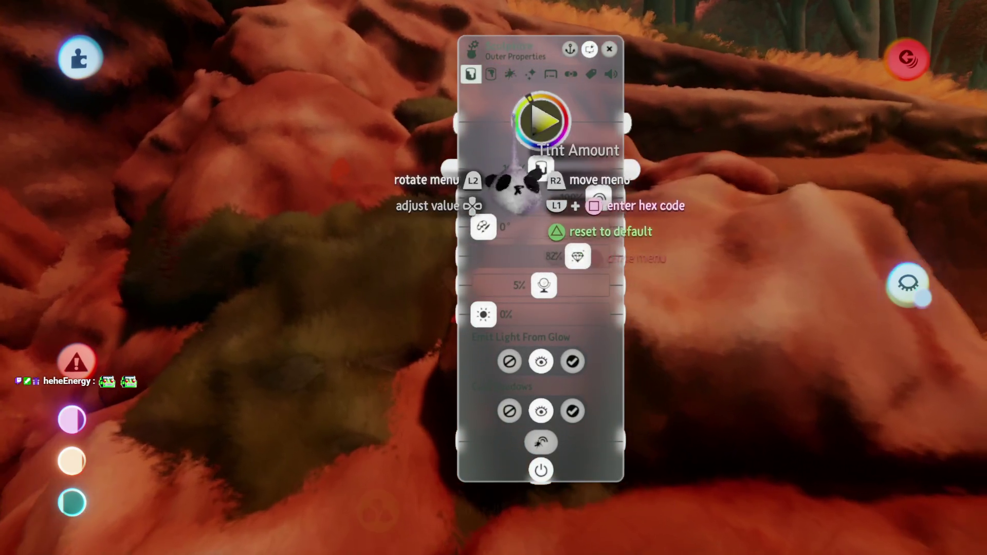
{"action": "left_click", "coordinate": [510, 75]}
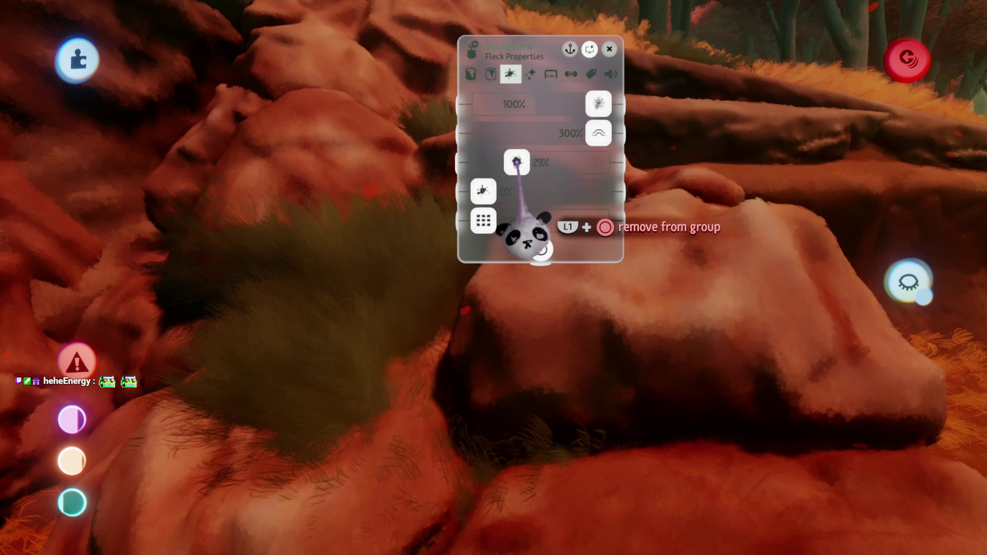
{"action": "key", "text": "Left"}
{"action": "key", "text": "Left"}
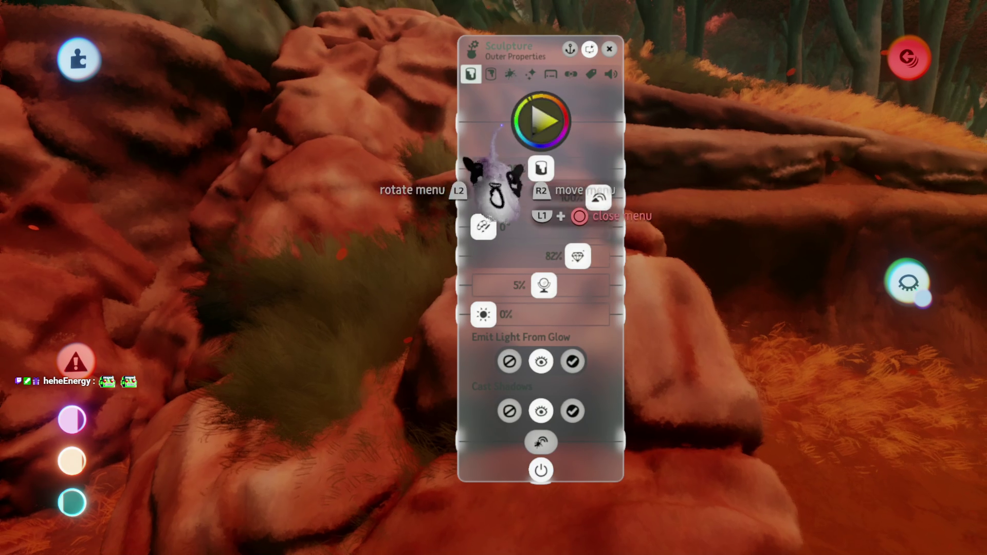
{"action": "left_click", "coordinate": [535, 130]}
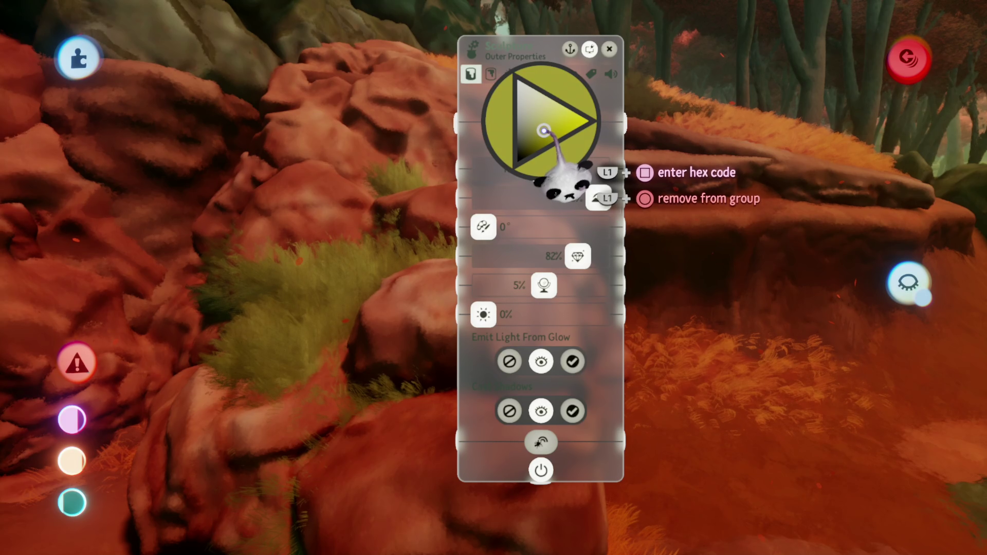
{"action": "key", "text": "Escape"}
{"action": "key", "text": "Escape"}
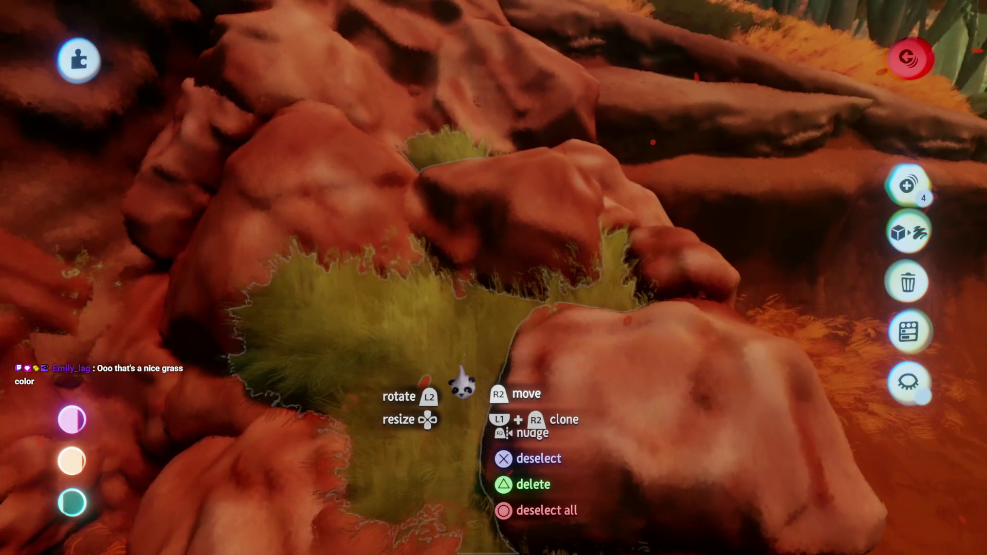
Add another grass patch to the selection, darken its tint to a muted olive and set waxiness to -18%
{"action": "left_click_drag", "start_coordinate": [463, 386], "coordinate": [458, 372]}
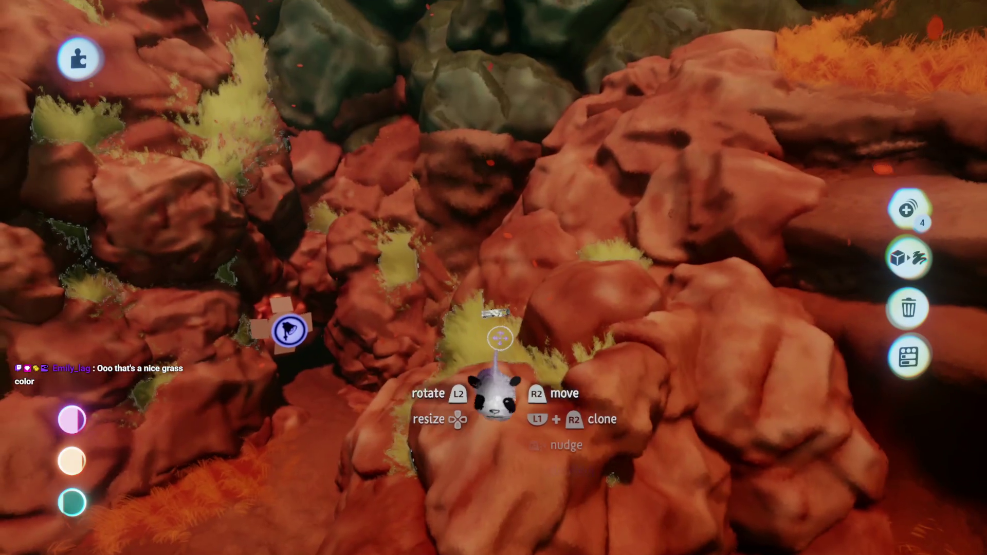
{"action": "left_click", "coordinate": [500, 338]}
{"action": "left_click", "coordinate": [628, 171]}
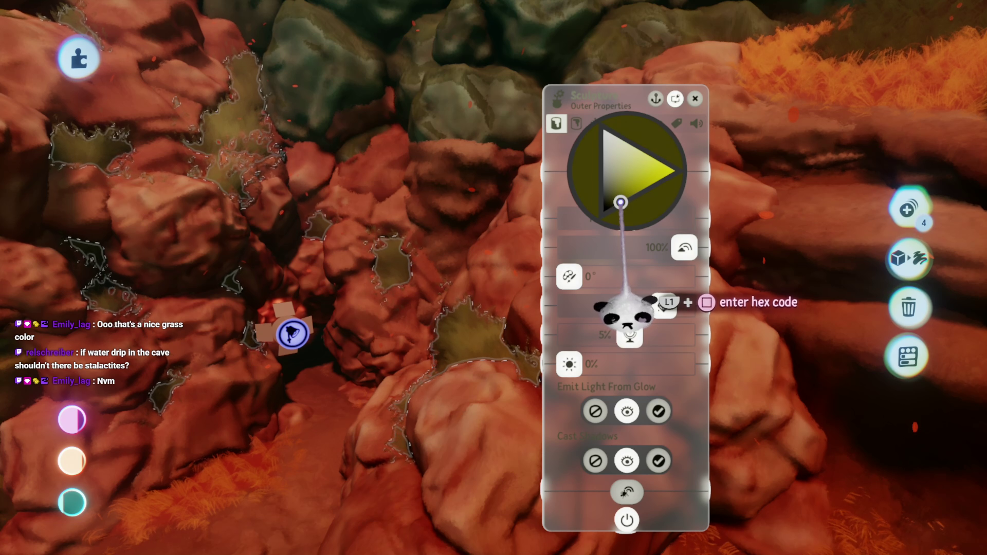
{"action": "left_click_drag", "start_coordinate": [625, 308], "coordinate": [653, 293]}
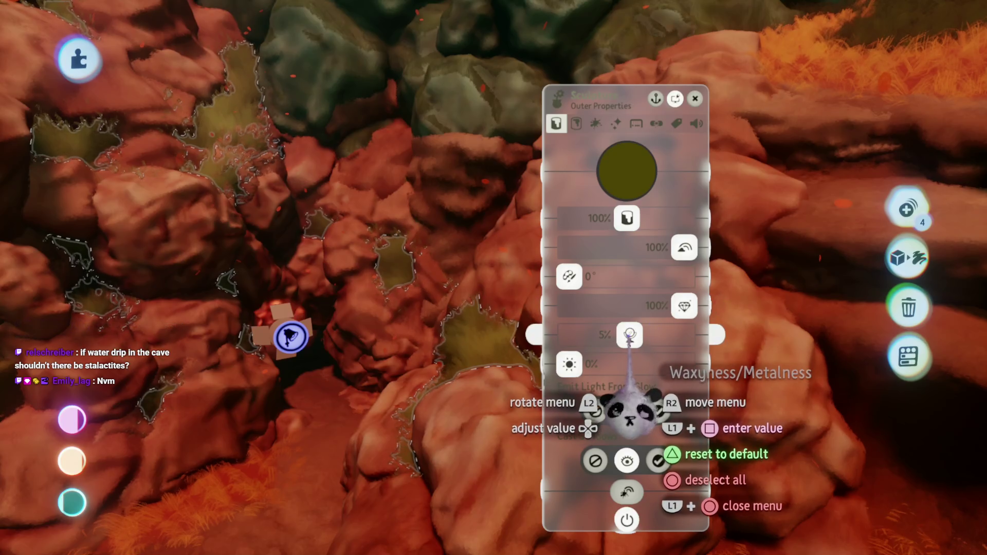
{"action": "left_click_drag", "start_coordinate": [630, 336], "coordinate": [615, 335]}
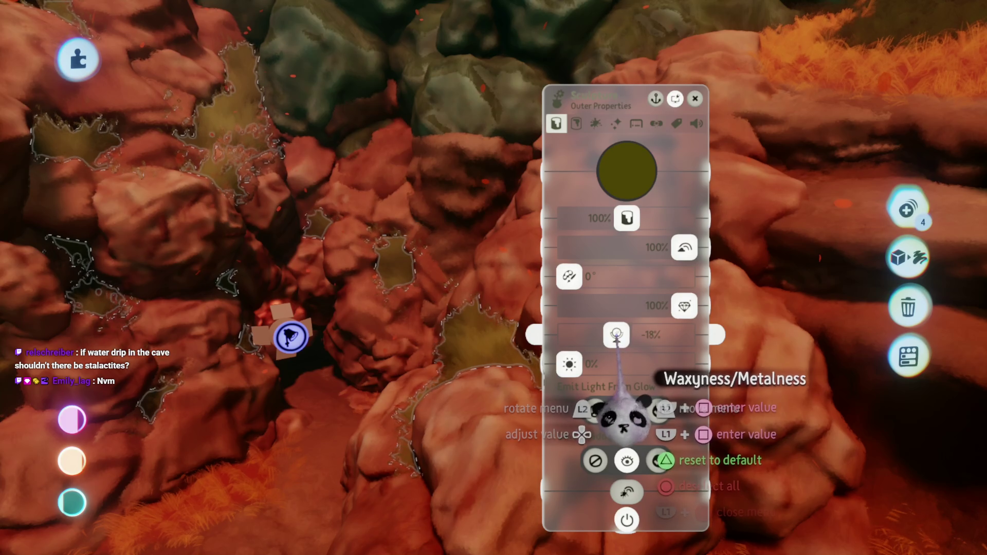
{"action": "key", "text": "Escape"}
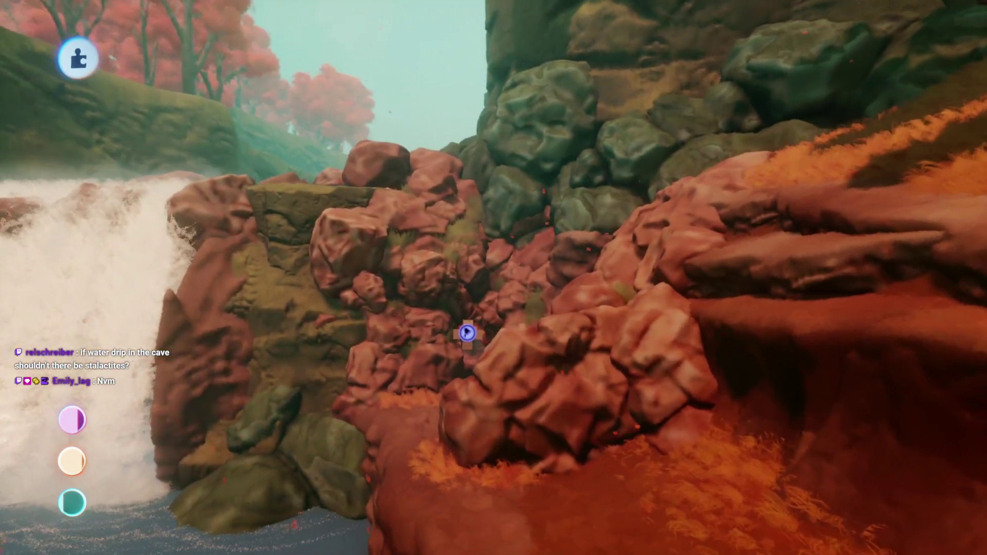
Grab the mossy rock group at the pool's edge and shrink it to 89%
{"action": "mouse_move", "coordinate": [573, 344]}
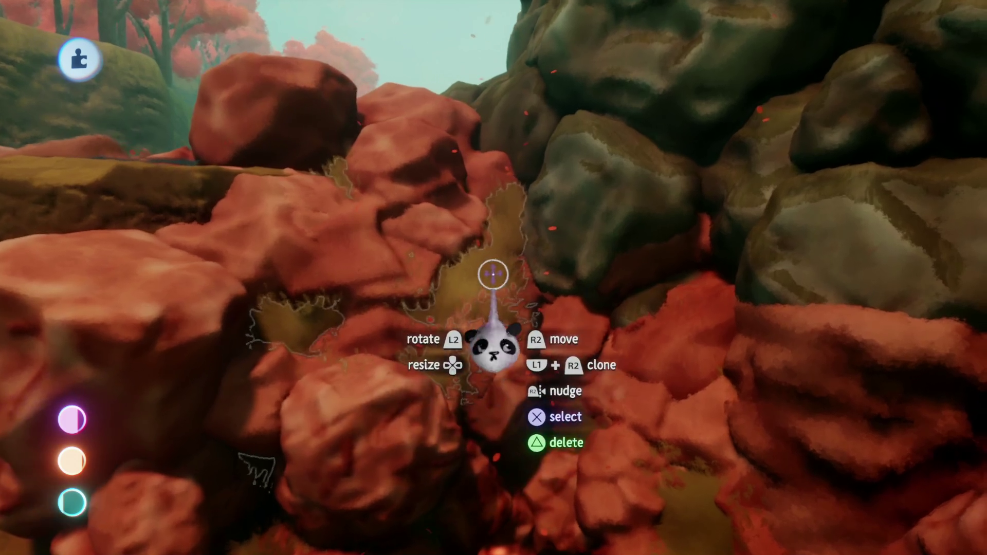
{"action": "key", "text": "Escape"}
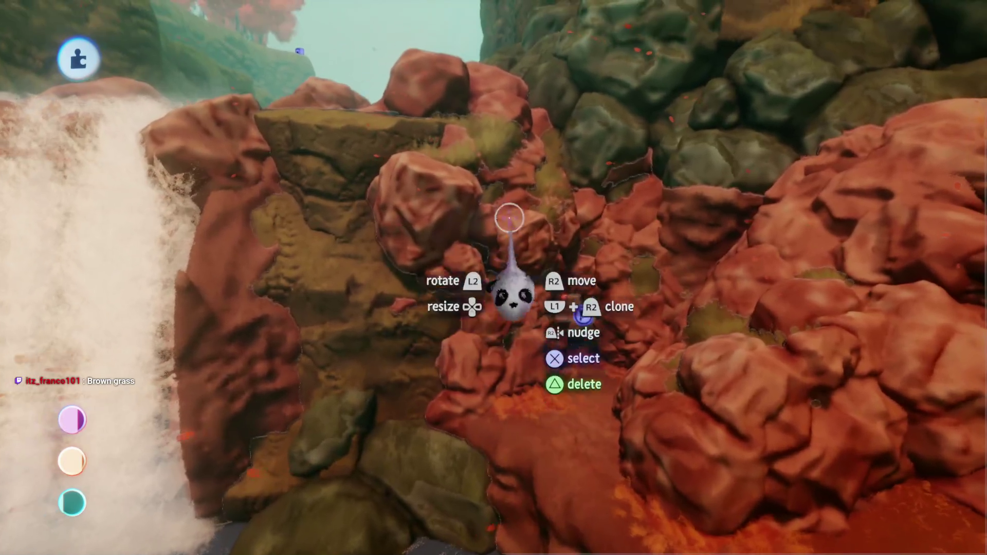
{"action": "key", "text": "Escape"}
{"action": "mouse_move", "coordinate": [570, 321]}
{"action": "left_mouse_down"}
{"action": "mouse_move", "coordinate": [600, 284]}
{"action": "mouse_move", "coordinate": [624, 159]}
{"action": "mouse_move", "coordinate": [677, 156]}
{"action": "mouse_move", "coordinate": [674, 148]}
{"action": "mouse_move", "coordinate": [714, 140]}
{"action": "left_mouse_up"}
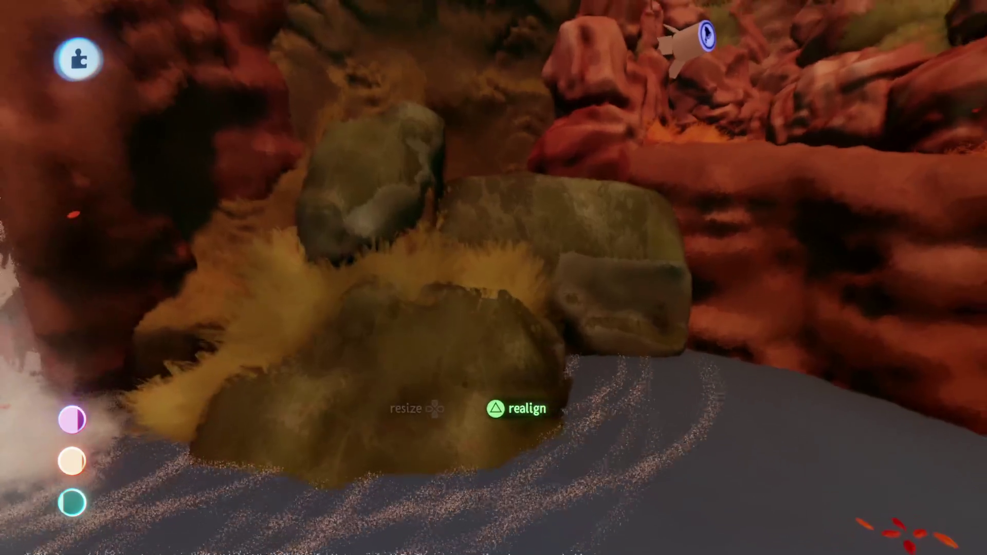
{"action": "left_click_drag", "start_coordinate": [676, 44], "coordinate": [608, 52]}
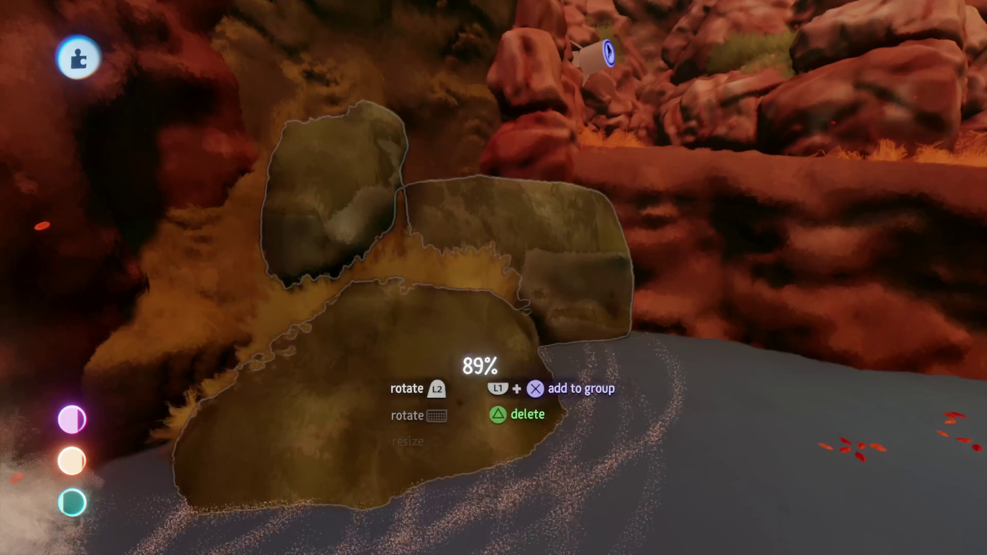
{"action": "mouse_move", "coordinate": [466, 401]}
{"action": "left_mouse_down"}
{"action": "mouse_move", "coordinate": [503, 308]}
{"action": "mouse_move", "coordinate": [486, 316]}
{"action": "mouse_move", "coordinate": [536, 333]}
{"action": "mouse_move", "coordinate": [465, 281]}
{"action": "left_mouse_up"}
{"action": "key", "text": "Escape"}
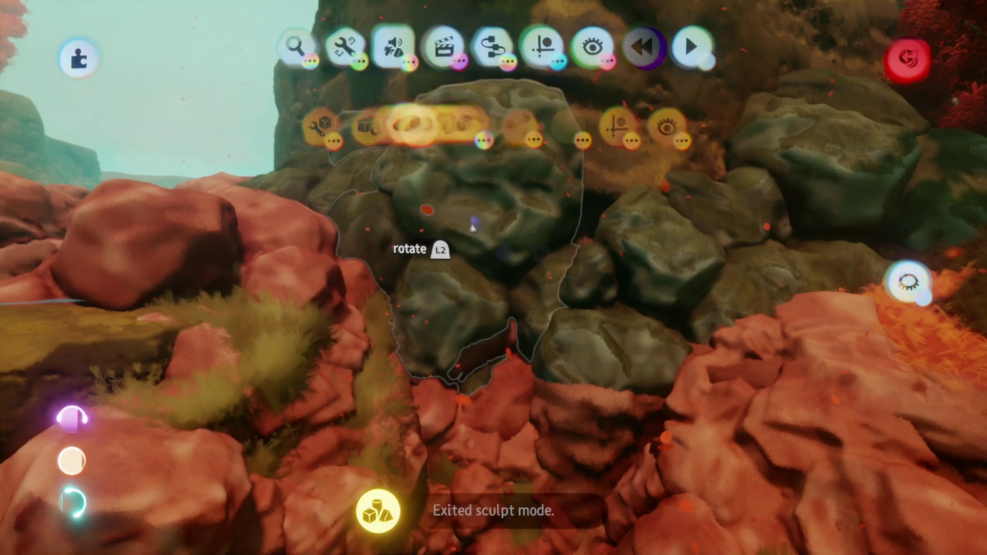
Look across to the ledge, grab the yellow-green grass bush and resize it
{"action": "mouse_move", "coordinate": [499, 324]}
{"action": "left_mouse_down"}
{"action": "mouse_move", "coordinate": [511, 383]}
{"action": "mouse_move", "coordinate": [497, 406]}
{"action": "mouse_move", "coordinate": [448, 381]}
{"action": "mouse_move", "coordinate": [463, 401]}
{"action": "mouse_move", "coordinate": [447, 392]}
{"action": "mouse_move", "coordinate": [462, 381]}
{"action": "left_mouse_up"}
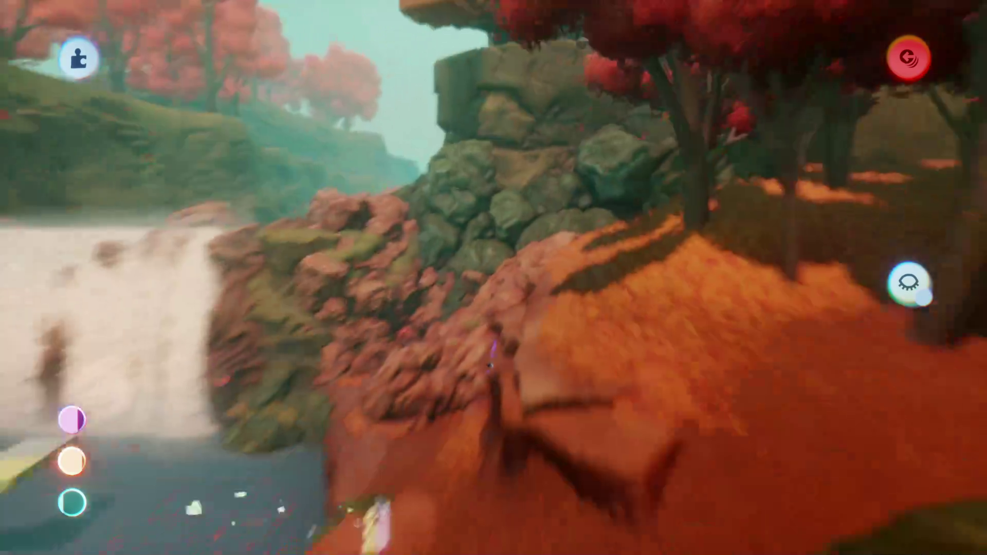
{"action": "mouse_move", "coordinate": [511, 348]}
{"action": "left_mouse_down"}
{"action": "mouse_move", "coordinate": [505, 374]}
{"action": "mouse_move", "coordinate": [503, 280]}
{"action": "mouse_move", "coordinate": [410, 353]}
{"action": "mouse_move", "coordinate": [421, 343]}
{"action": "left_mouse_up"}
{"action": "key", "text": "Escape"}
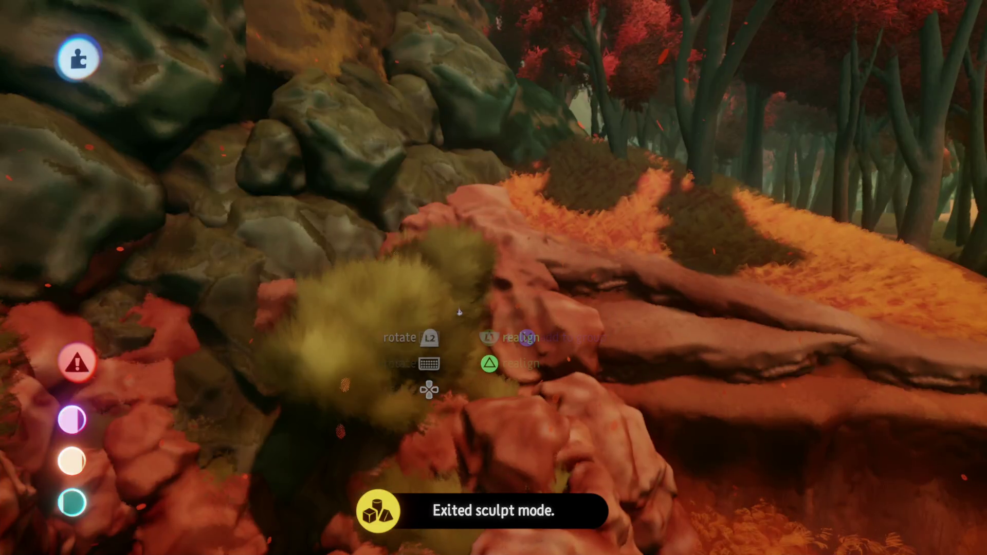
{"action": "left_click_drag", "start_coordinate": [496, 354], "coordinate": [493, 380]}
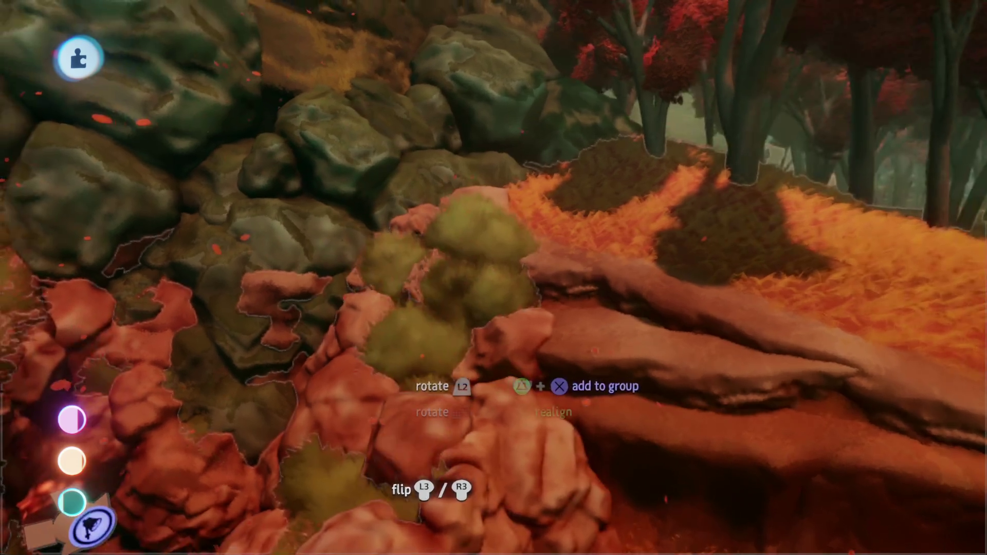
{"action": "key", "text": "Up"}
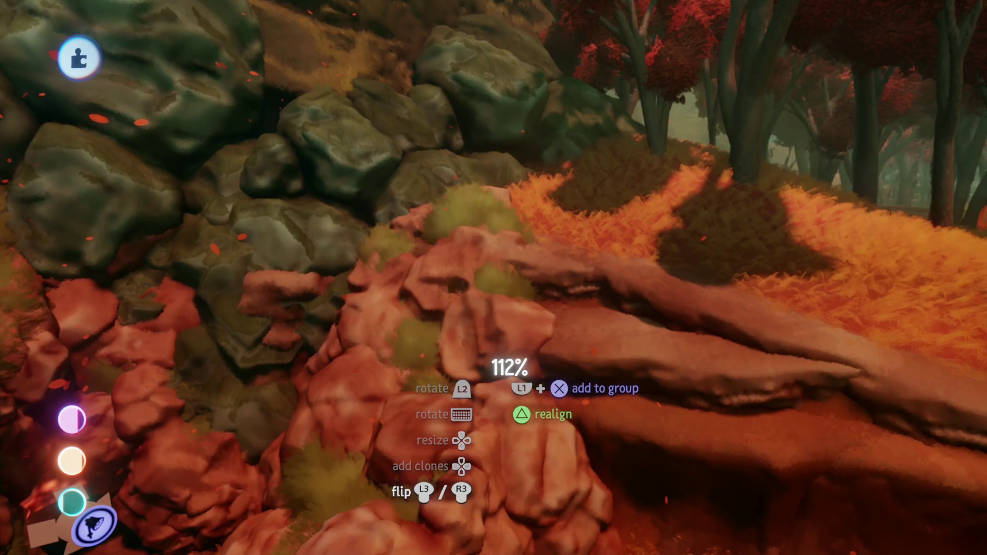
{"action": "left_click_drag", "start_coordinate": [493, 381], "coordinate": [475, 265]}
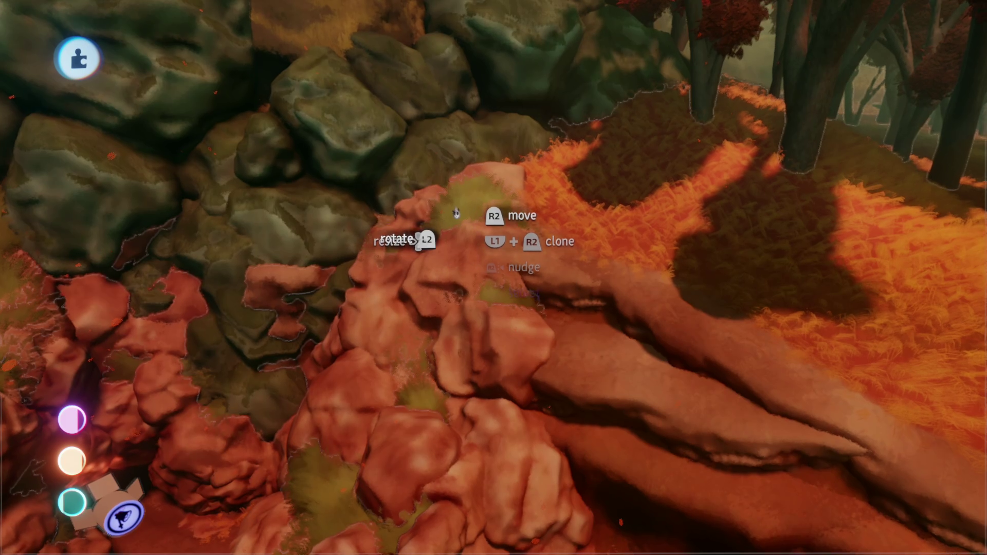
Carry the grass bush into the red rocks beside the orange slope and drop it there
{"action": "mouse_move", "coordinate": [456, 213]}
{"action": "left_mouse_down"}
{"action": "mouse_move", "coordinate": [434, 247]}
{"action": "mouse_move", "coordinate": [499, 327]}
{"action": "mouse_move", "coordinate": [501, 354]}
{"action": "mouse_move", "coordinate": [479, 357]}
{"action": "mouse_move", "coordinate": [434, 407]}
{"action": "mouse_move", "coordinate": [412, 392]}
{"action": "left_mouse_up"}
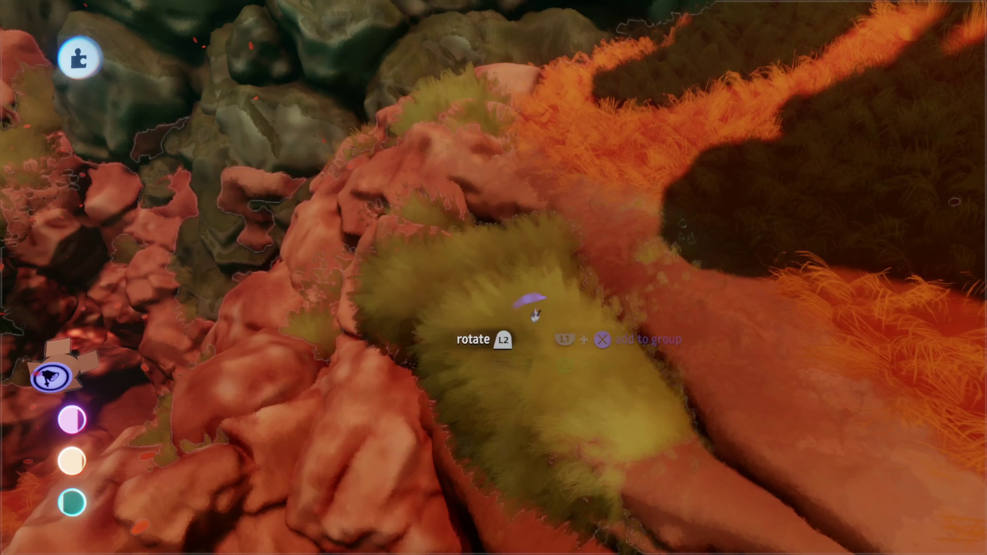
{"action": "mouse_move", "coordinate": [534, 314]}
{"action": "left_mouse_down"}
{"action": "mouse_move", "coordinate": [480, 379]}
{"action": "mouse_move", "coordinate": [474, 319]}
{"action": "mouse_move", "coordinate": [497, 257]}
{"action": "left_mouse_up"}
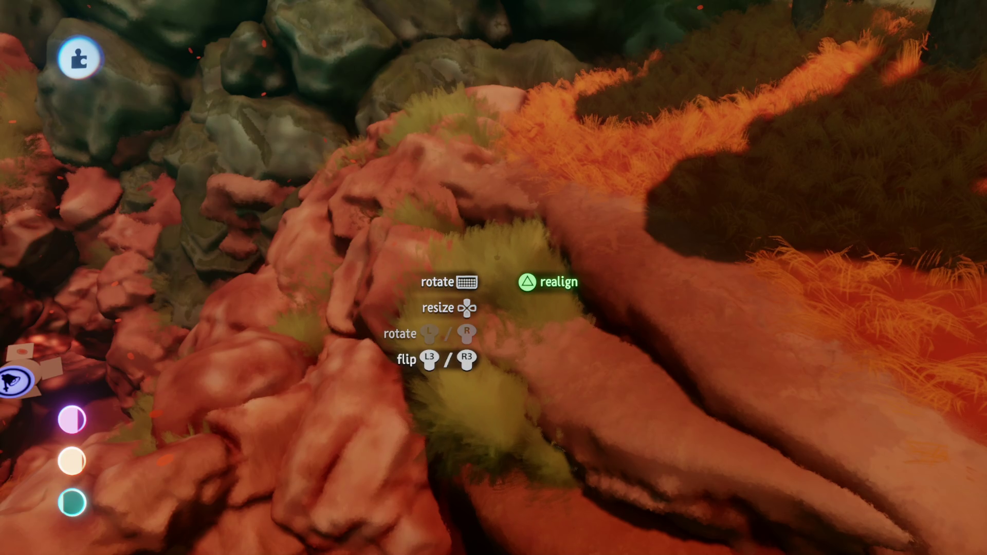
{"action": "key", "text": "Up"}
{"action": "left_click_drag", "start_coordinate": [491, 309], "coordinate": [443, 314]}
{"action": "left_click_drag", "start_coordinate": [494, 278], "coordinate": [478, 285]}
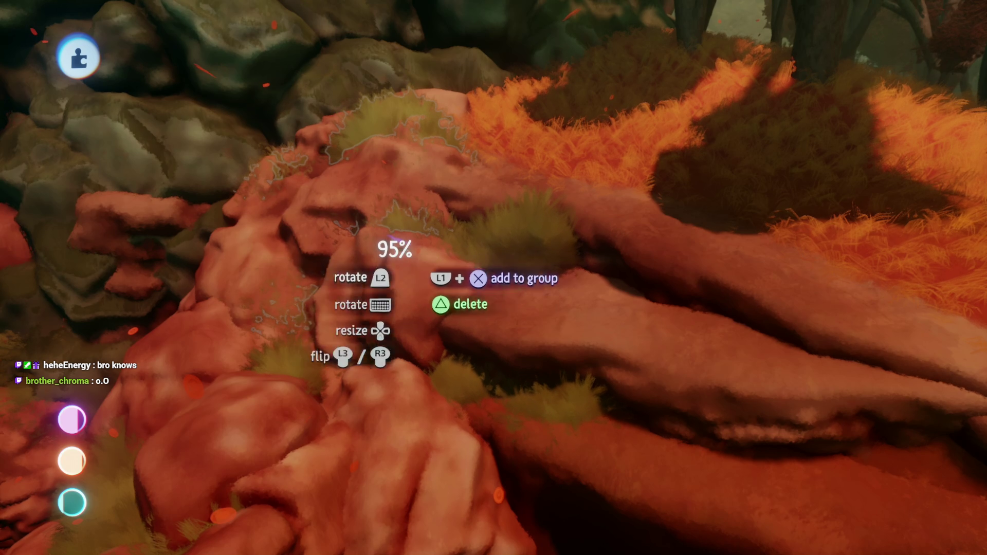
{"action": "left_click_drag", "start_coordinate": [494, 277], "coordinate": [469, 280]}
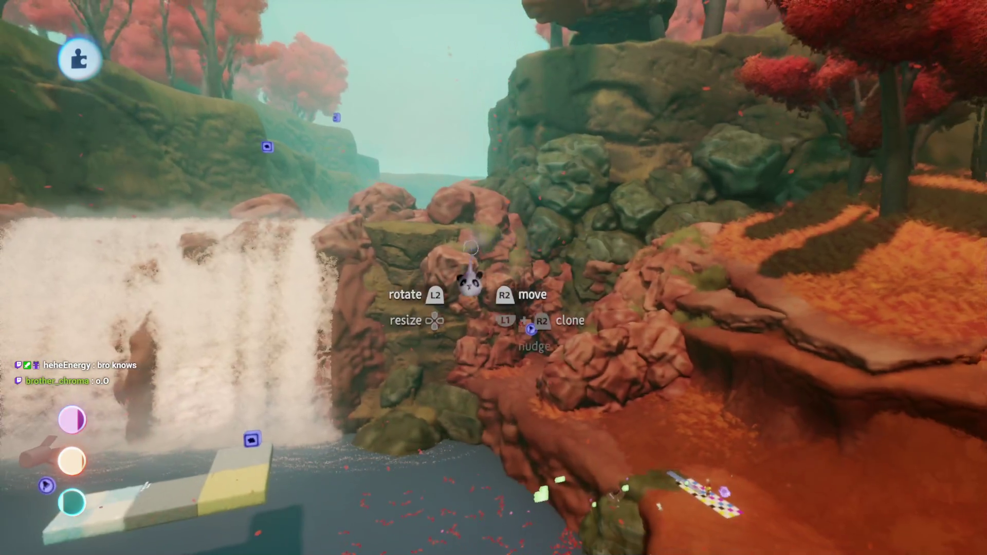
Bring the camera down close over the olive rock ledge by the pond, then re-enter sculpting
{"action": "mouse_move", "coordinate": [456, 332]}
{"action": "left_mouse_down"}
{"action": "mouse_move", "coordinate": [478, 254]}
{"action": "mouse_move", "coordinate": [483, 264]}
{"action": "mouse_move", "coordinate": [489, 253]}
{"action": "mouse_move", "coordinate": [494, 337]}
{"action": "left_mouse_up"}
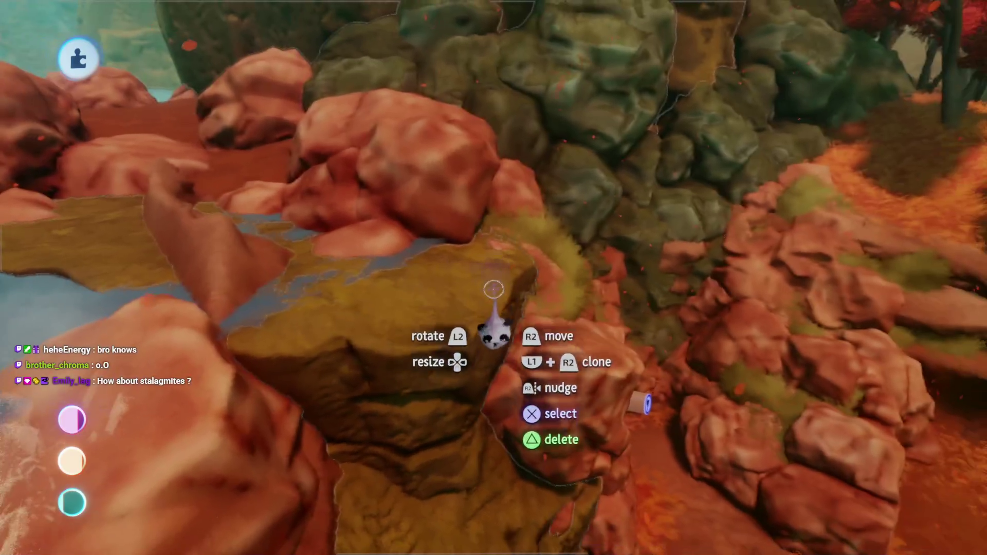
{"action": "mouse_move", "coordinate": [494, 289]}
{"action": "left_mouse_down"}
{"action": "mouse_move", "coordinate": [464, 322]}
{"action": "mouse_move", "coordinate": [472, 299]}
{"action": "left_mouse_up"}
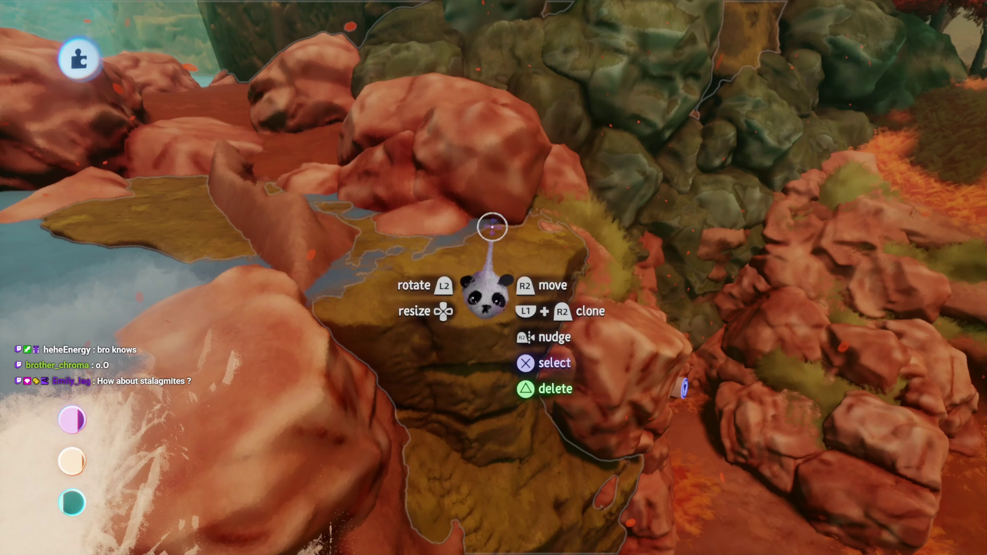
{"action": "left_click_drag", "start_coordinate": [492, 226], "coordinate": [482, 307]}
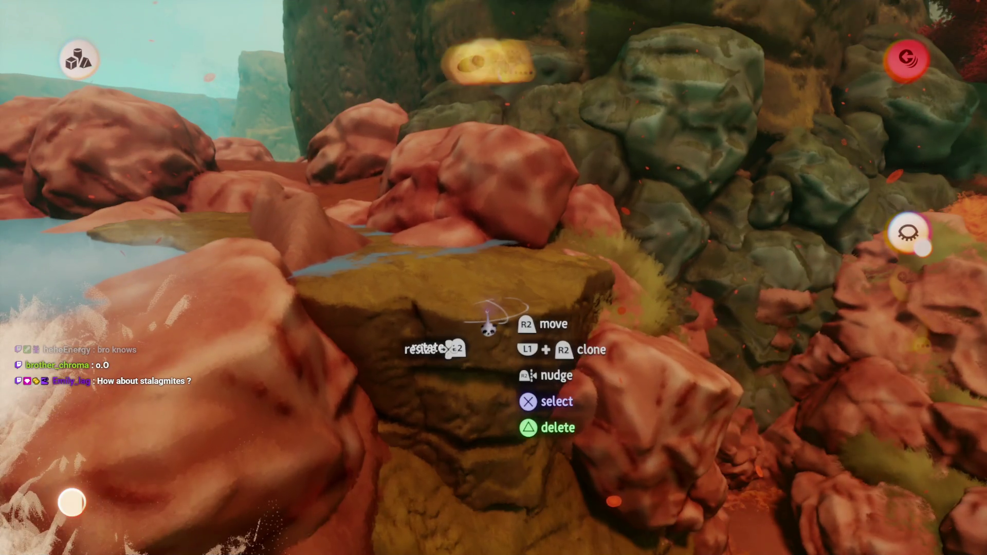
{"action": "key", "text": "Escape"}
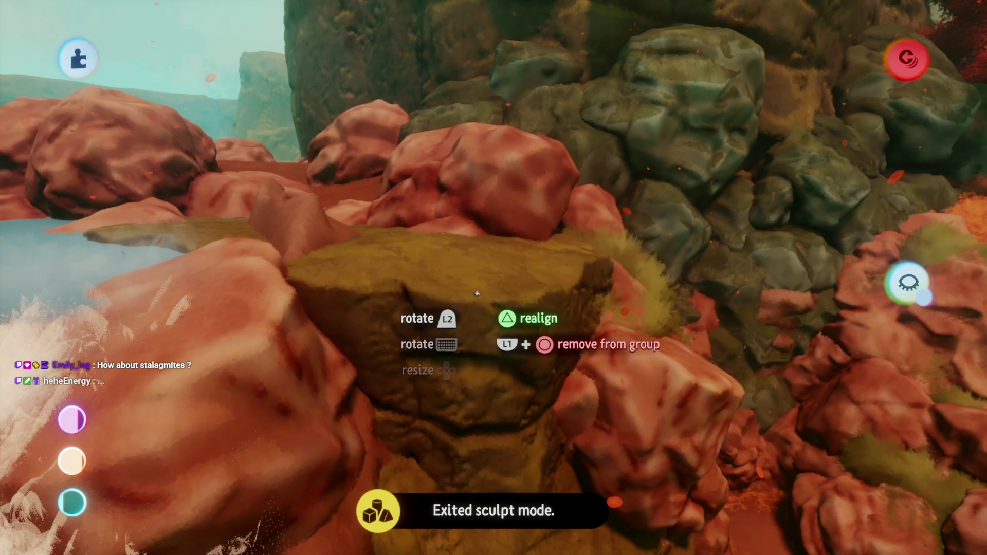
{"action": "mouse_move", "coordinate": [477, 293]}
{"action": "left_mouse_down"}
{"action": "mouse_move", "coordinate": [479, 315]}
{"action": "mouse_move", "coordinate": [456, 324]}
{"action": "mouse_move", "coordinate": [456, 220]}
{"action": "mouse_move", "coordinate": [458, 245]}
{"action": "mouse_move", "coordinate": [440, 214]}
{"action": "mouse_move", "coordinate": [453, 205]}
{"action": "mouse_move", "coordinate": [453, 252]}
{"action": "mouse_move", "coordinate": [478, 271]}
{"action": "left_mouse_up"}
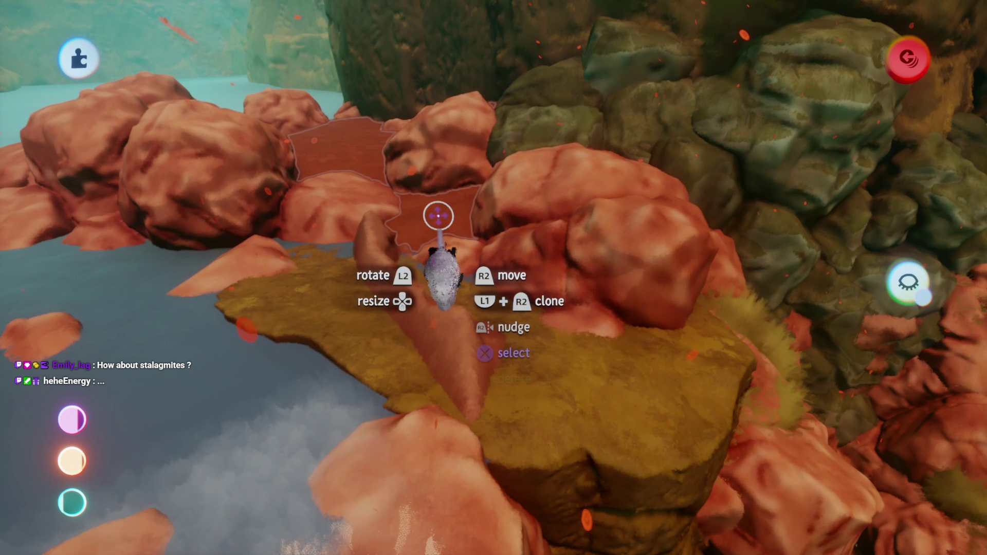
{"action": "key", "text": "Tab"}
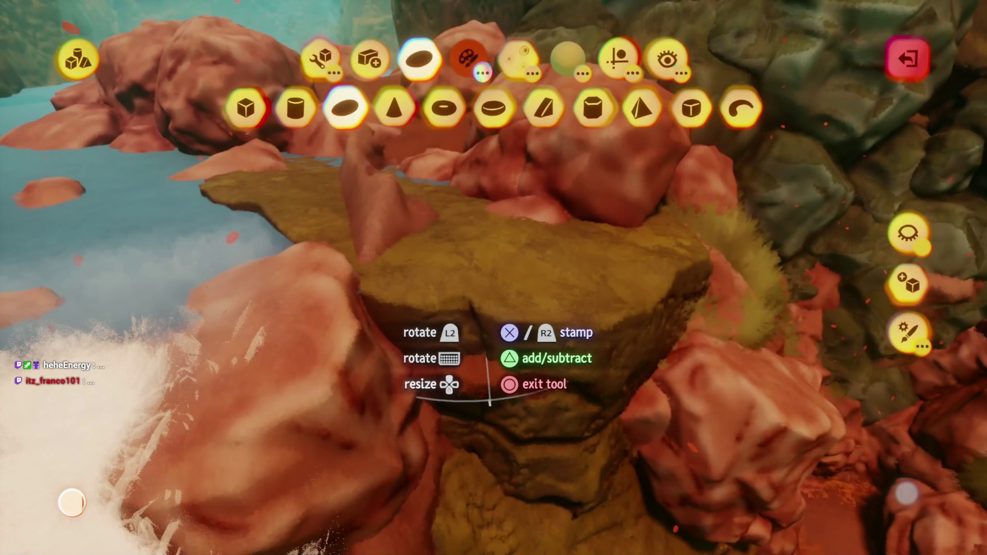
Aim a wide reddish-brown disc stamp over the olive ledge top, then exit sculpting
{"action": "left_click_drag", "start_coordinate": [478, 358], "coordinate": [472, 290]}
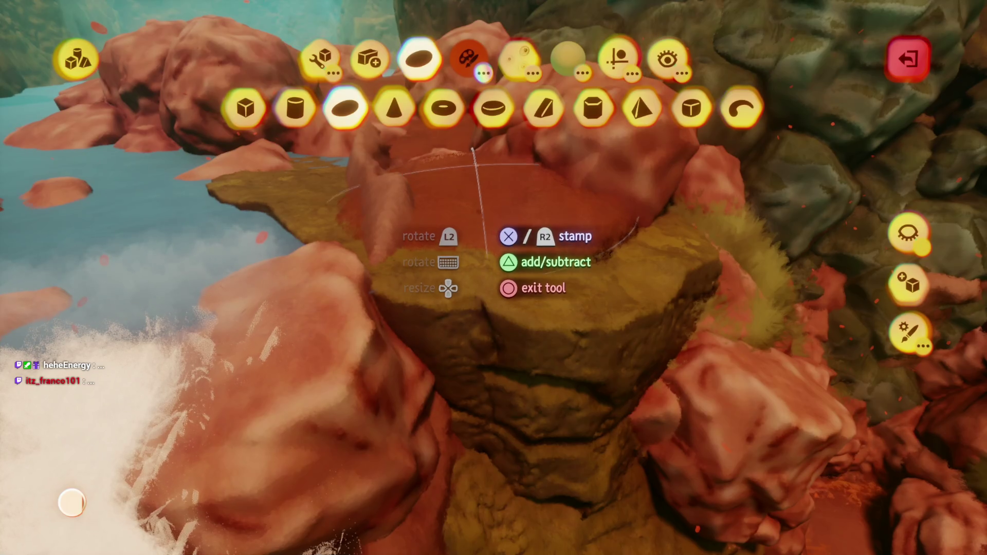
{"action": "mouse_move", "coordinate": [486, 179]}
{"action": "left_mouse_down"}
{"action": "mouse_move", "coordinate": [491, 234]}
{"action": "mouse_move", "coordinate": [463, 203]}
{"action": "mouse_move", "coordinate": [431, 211]}
{"action": "left_mouse_up"}
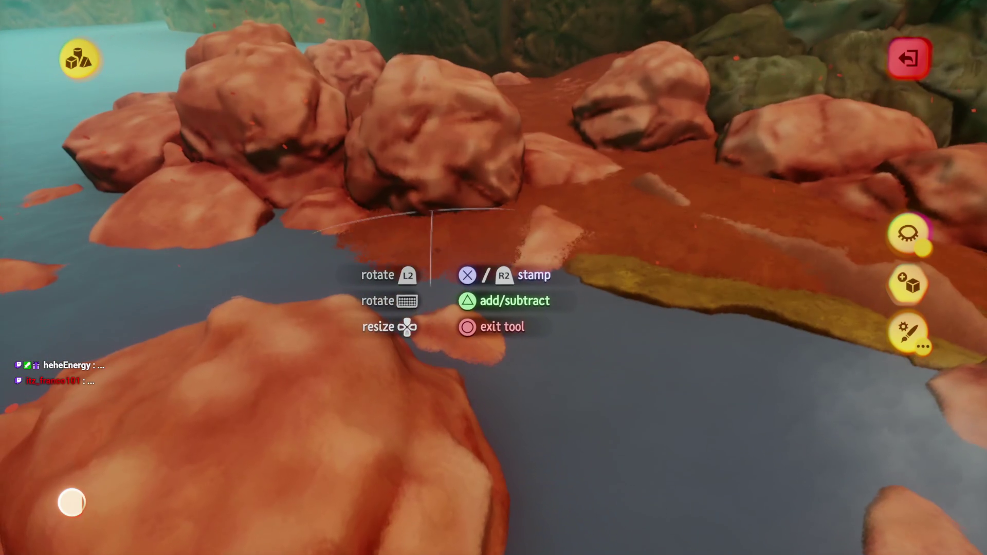
{"action": "mouse_move", "coordinate": [576, 360]}
{"action": "left_mouse_down"}
{"action": "mouse_move", "coordinate": [516, 355]}
{"action": "mouse_move", "coordinate": [507, 238]}
{"action": "mouse_move", "coordinate": [507, 309]}
{"action": "mouse_move", "coordinate": [504, 287]}
{"action": "mouse_move", "coordinate": [497, 315]}
{"action": "left_mouse_up"}
{"action": "left_click_drag", "start_coordinate": [499, 266], "coordinate": [500, 275]}
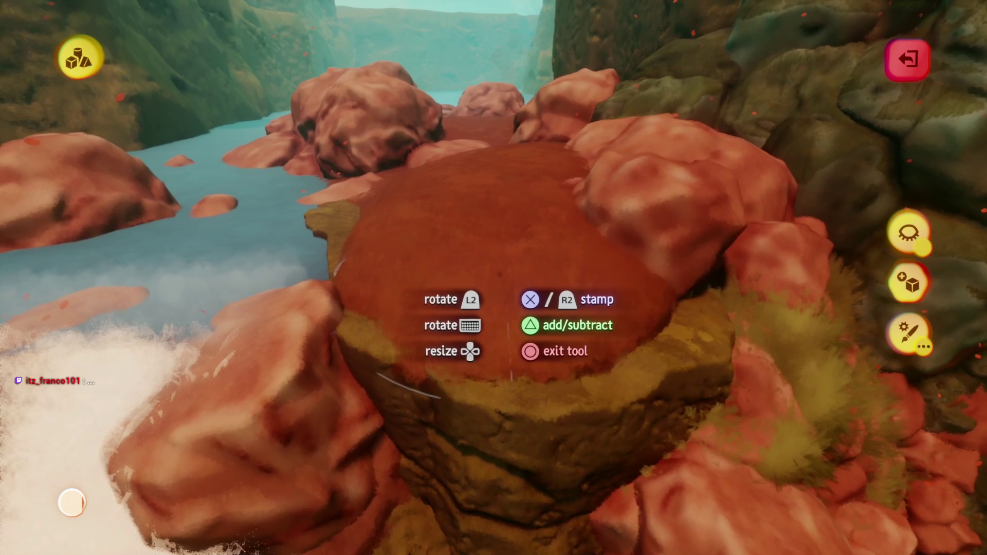
{"action": "left_click_drag", "start_coordinate": [503, 309], "coordinate": [511, 326]}
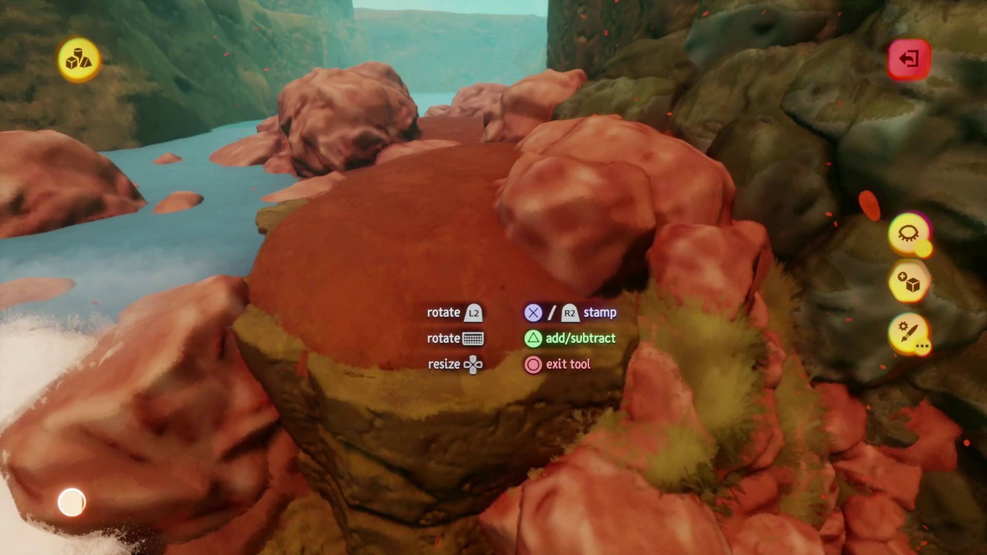
{"action": "mouse_move", "coordinate": [492, 213]}
{"action": "left_mouse_down"}
{"action": "mouse_move", "coordinate": [494, 191]}
{"action": "mouse_move", "coordinate": [496, 208]}
{"action": "mouse_move", "coordinate": [547, 200]}
{"action": "mouse_move", "coordinate": [527, 233]}
{"action": "mouse_move", "coordinate": [520, 178]}
{"action": "mouse_move", "coordinate": [527, 220]}
{"action": "mouse_move", "coordinate": [551, 154]}
{"action": "mouse_move", "coordinate": [452, 247]}
{"action": "left_mouse_up"}
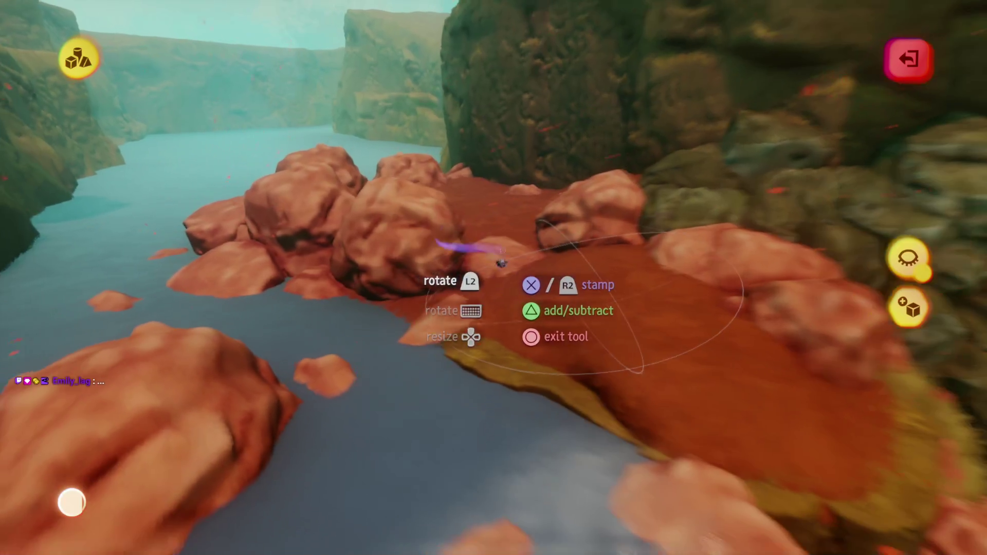
{"action": "key", "text": "Escape"}
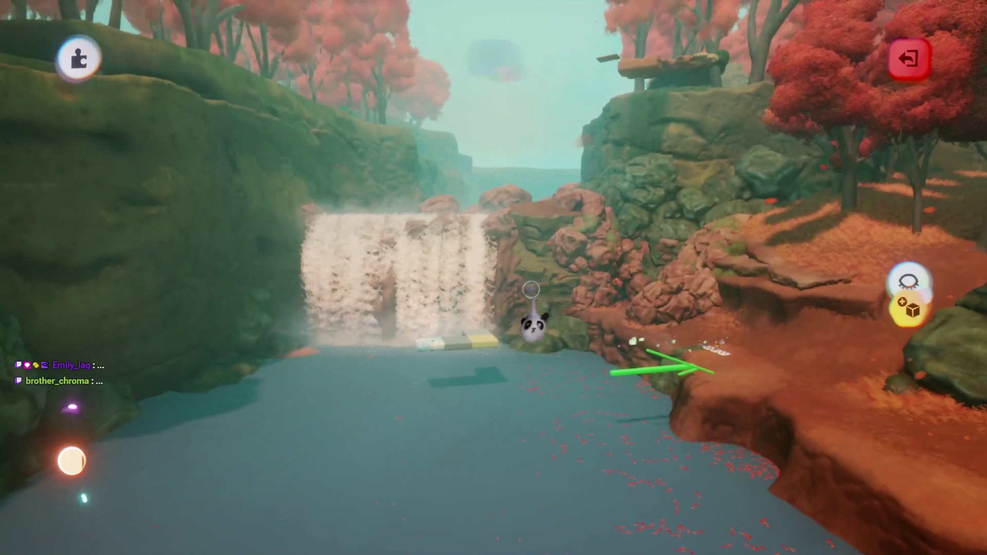
Start play mode to test the scene from the dark cave by the glowing blue pool
{"action": "mouse_move", "coordinate": [209, 320]}
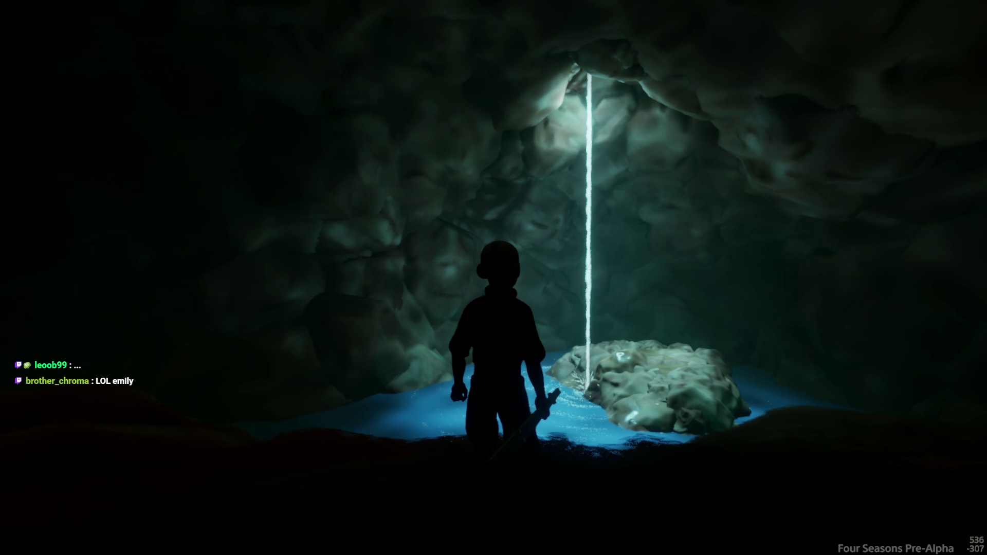
Walk and jump the character across the cave rock, glide out the tunnel, then pause and return to editing
{"action": "key", "text": "d"}
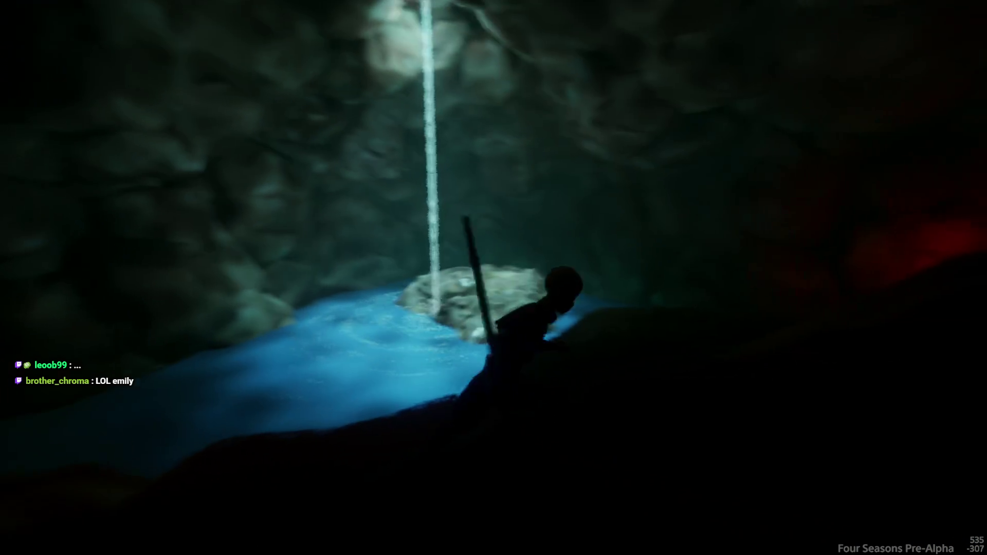
{"action": "key", "text": "w"}
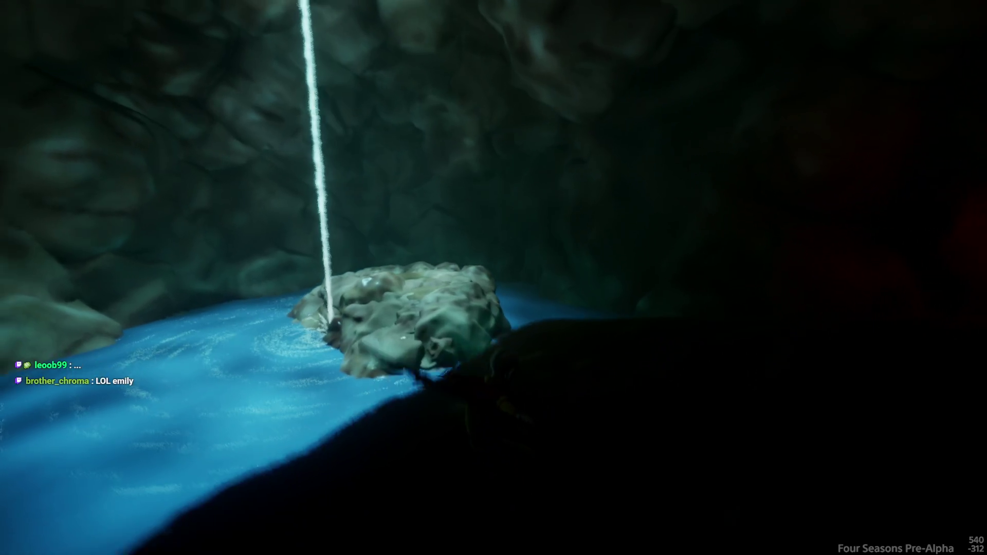
{"action": "key", "text": "w"}
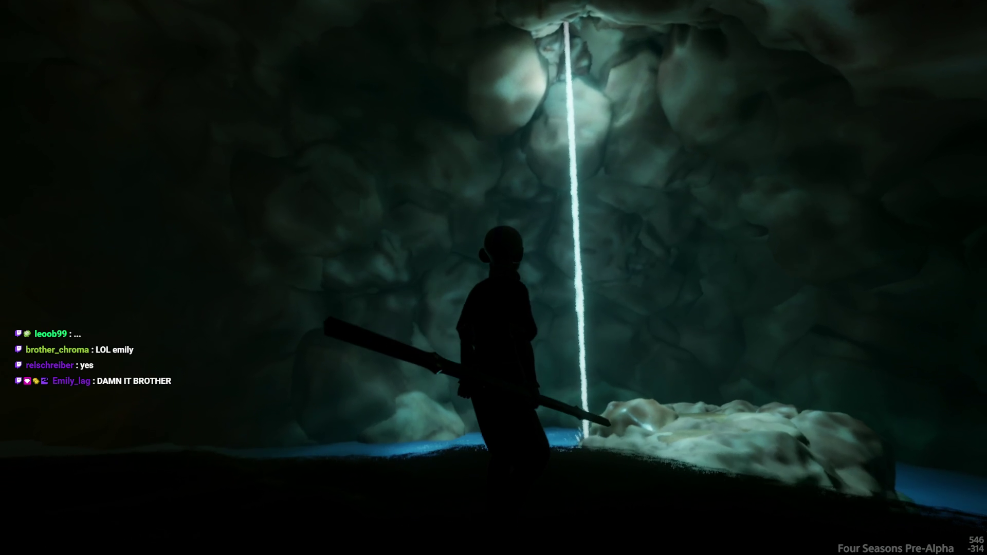
{"action": "key", "text": "w"}
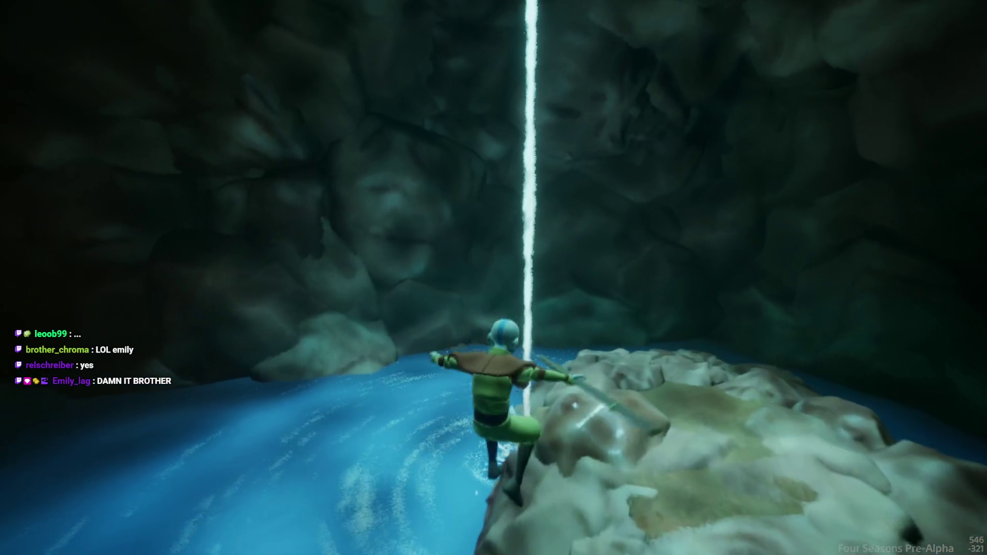
{"action": "key", "text": "w"}
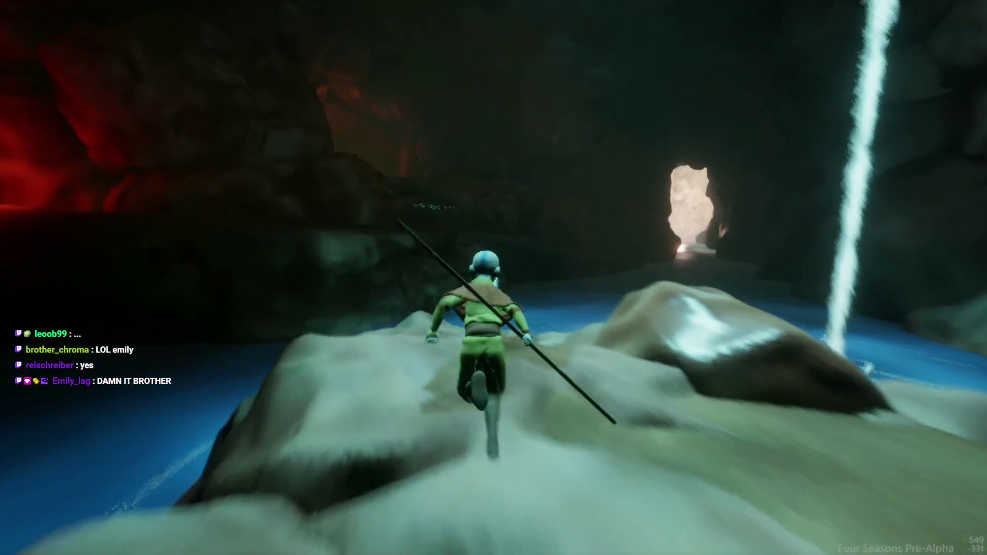
{"action": "key", "text": "space"}
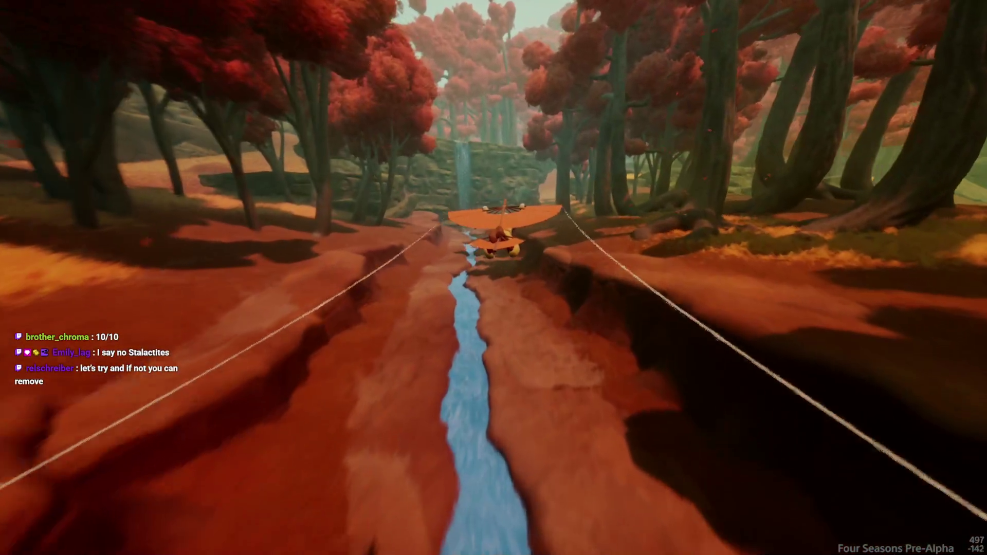
{"action": "key", "text": "Escape"}
{"action": "left_click", "coordinate": [242, 385]}
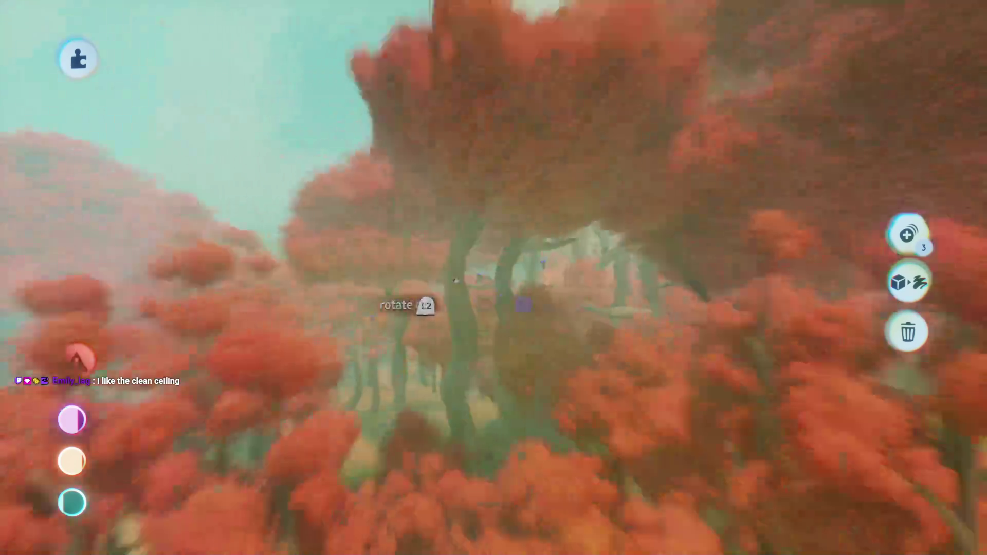
Grab a red autumn tree from the forest at 19% size and carry it into the cave
{"action": "mouse_move", "coordinate": [474, 280]}
{"action": "left_mouse_down"}
{"action": "mouse_move", "coordinate": [446, 233]}
{"action": "mouse_move", "coordinate": [448, 242]}
{"action": "mouse_move", "coordinate": [425, 252]}
{"action": "mouse_move", "coordinate": [451, 320]}
{"action": "mouse_move", "coordinate": [459, 254]}
{"action": "mouse_move", "coordinate": [448, 267]}
{"action": "mouse_move", "coordinate": [467, 238]}
{"action": "mouse_move", "coordinate": [456, 224]}
{"action": "left_mouse_up"}
{"action": "mouse_move", "coordinate": [447, 297]}
{"action": "left_mouse_down"}
{"action": "mouse_move", "coordinate": [448, 309]}
{"action": "mouse_move", "coordinate": [449, 280]}
{"action": "mouse_move", "coordinate": [448, 310]}
{"action": "mouse_move", "coordinate": [399, 344]}
{"action": "mouse_move", "coordinate": [449, 255]}
{"action": "left_mouse_up"}
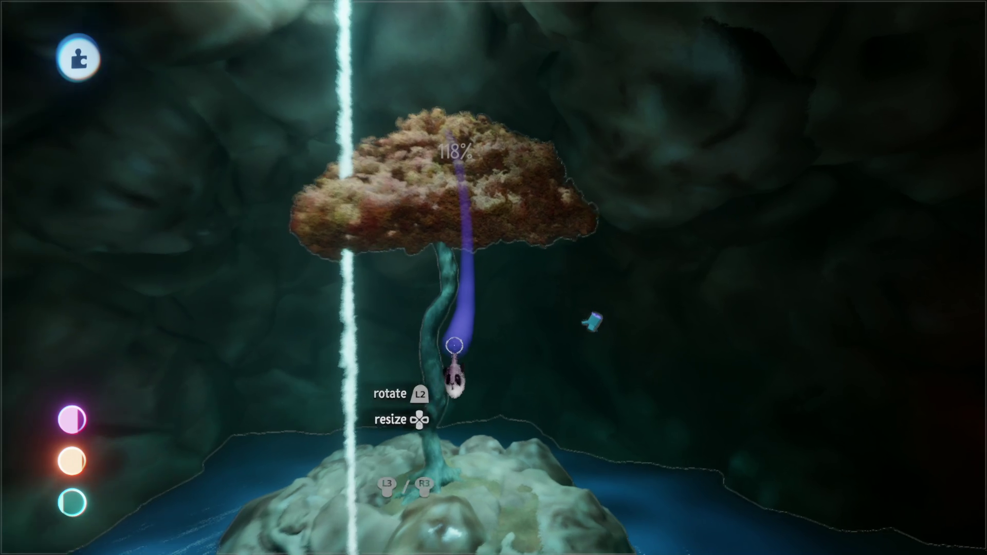
Set the tree on the cave's pale rock island at 118%, briefly checking its appearance settings
{"action": "left_click_drag", "start_coordinate": [454, 345], "coordinate": [467, 361]}
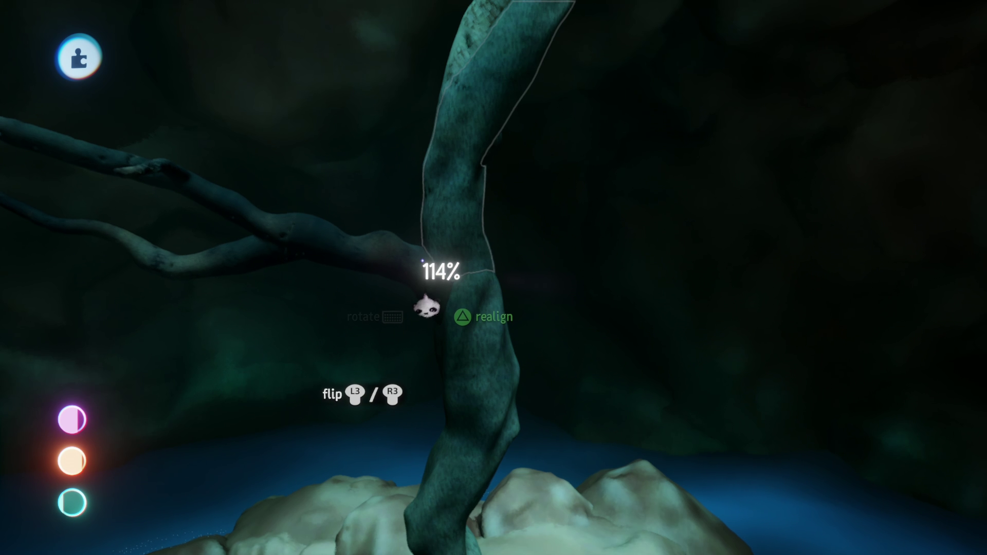
{"action": "left_click", "coordinate": [406, 255]}
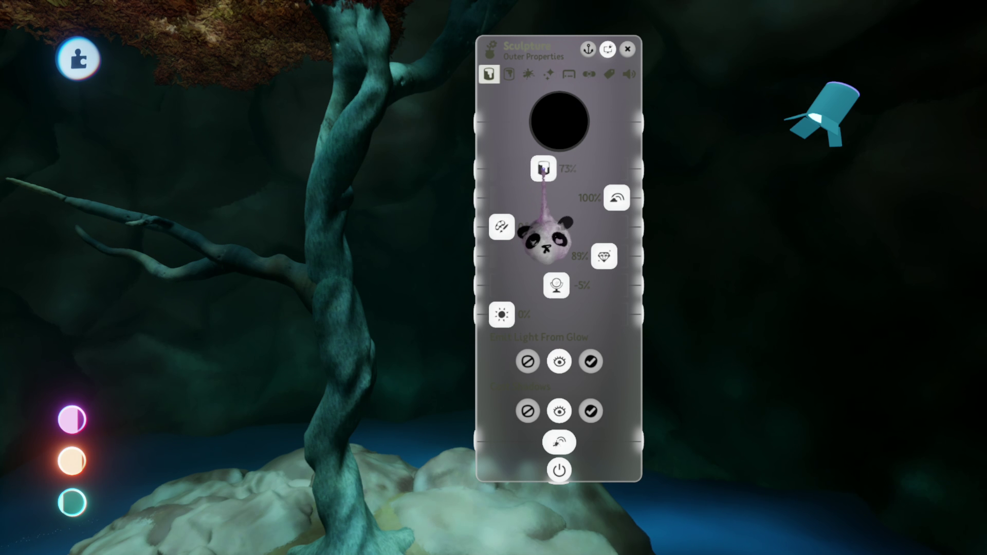
{"action": "key", "text": "Escape"}
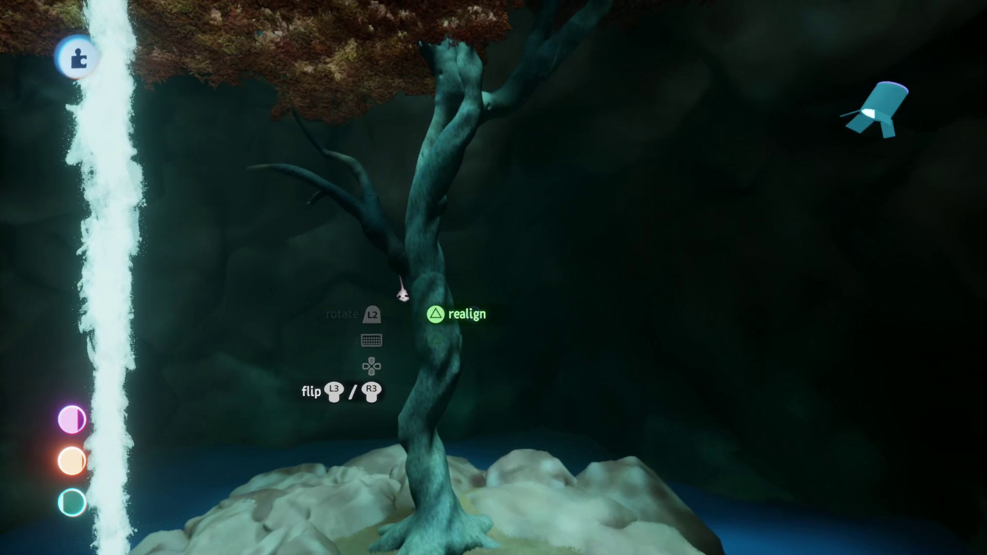
Lower the tree trunk's top appearance setting from 79% to 47%
{"action": "left_click", "coordinate": [406, 308]}
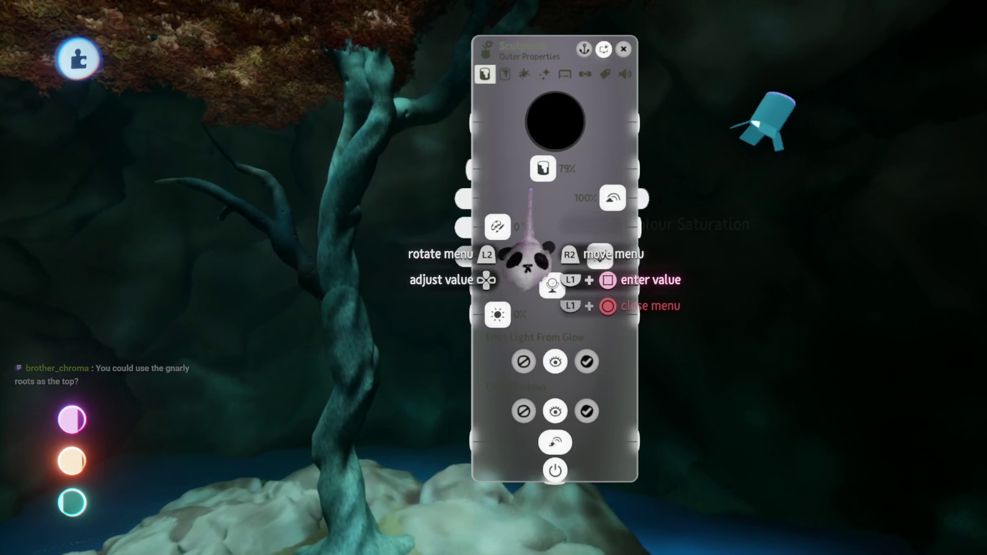
{"action": "mouse_move", "coordinate": [527, 257]}
{"action": "left_mouse_down"}
{"action": "mouse_move", "coordinate": [535, 247]}
{"action": "mouse_move", "coordinate": [516, 231]}
{"action": "left_mouse_up"}
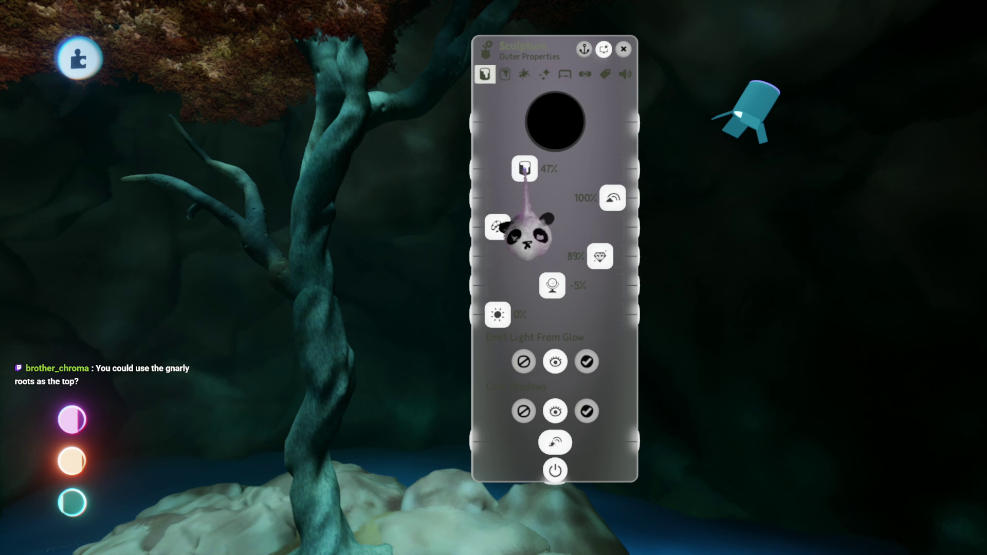
{"action": "key", "text": "Escape"}
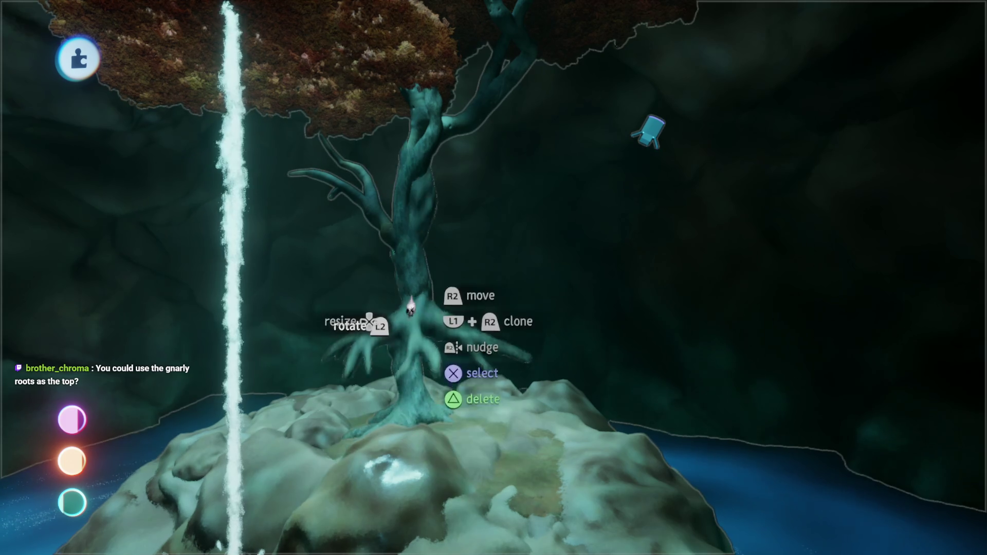
Move the roots piece up the trunk, then scale the trunk to 85% and place it under the canopy
{"action": "left_click_drag", "start_coordinate": [410, 308], "coordinate": [413, 286]}
{"action": "left_click_drag", "start_coordinate": [402, 252], "coordinate": [491, 252]}
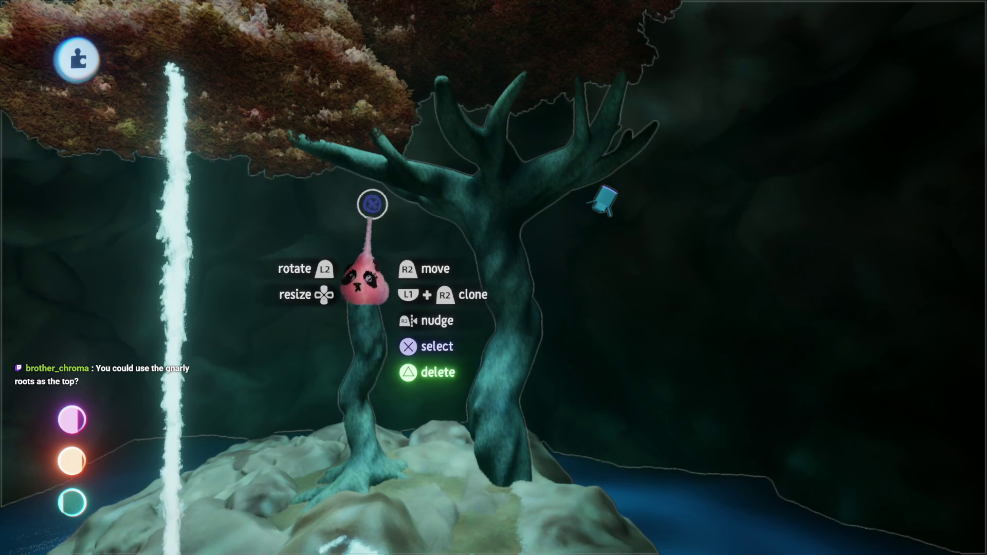
{"action": "mouse_move", "coordinate": [502, 346]}
{"action": "left_mouse_down"}
{"action": "mouse_move", "coordinate": [410, 220]}
{"action": "mouse_move", "coordinate": [412, 291]}
{"action": "mouse_move", "coordinate": [434, 298]}
{"action": "mouse_move", "coordinate": [441, 408]}
{"action": "left_mouse_up"}
{"action": "left_click_drag", "start_coordinate": [547, 332], "coordinate": [411, 307]}
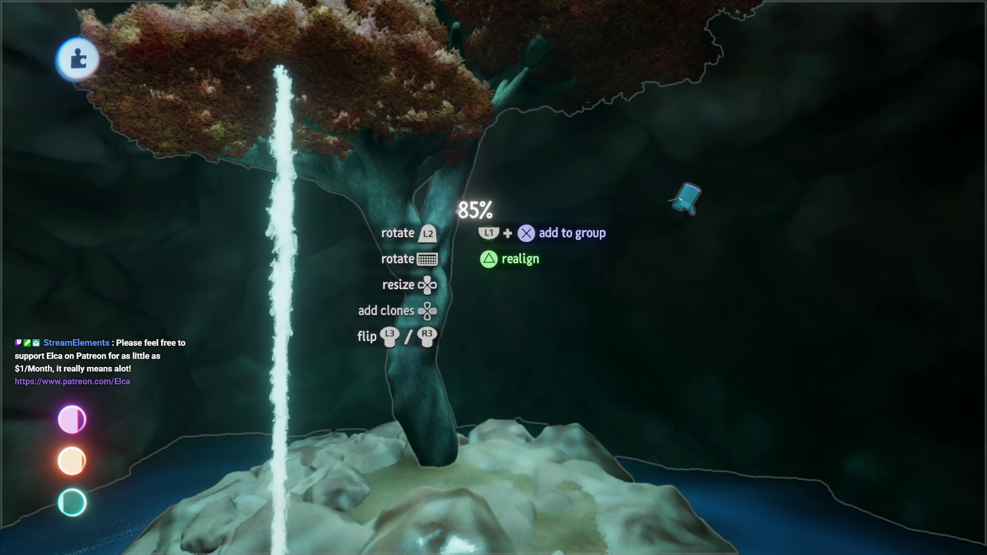
{"action": "left_click_drag", "start_coordinate": [459, 211], "coordinate": [423, 285]}
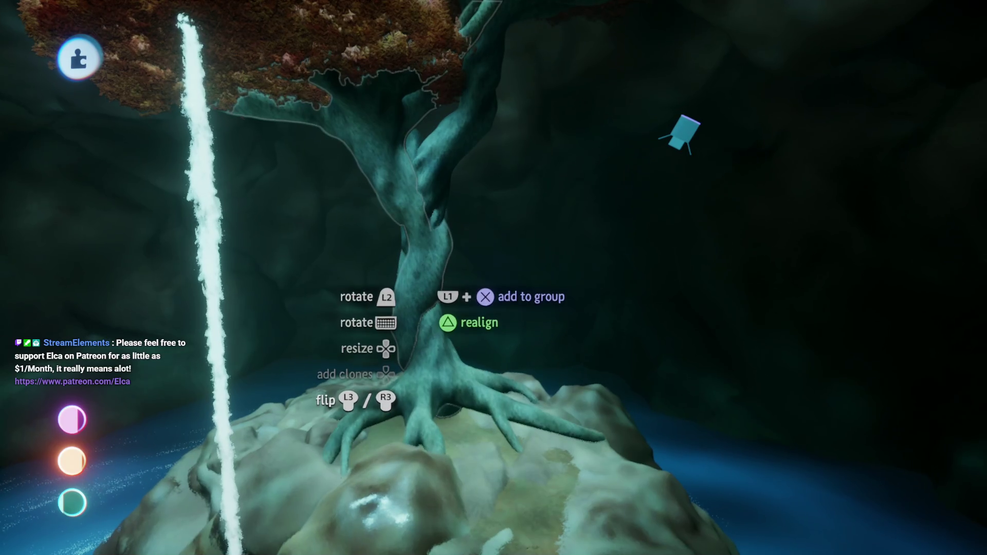
{"action": "mouse_move", "coordinate": [423, 286]}
{"action": "left_mouse_down"}
{"action": "mouse_move", "coordinate": [427, 300]}
{"action": "mouse_move", "coordinate": [406, 184]}
{"action": "left_mouse_up"}
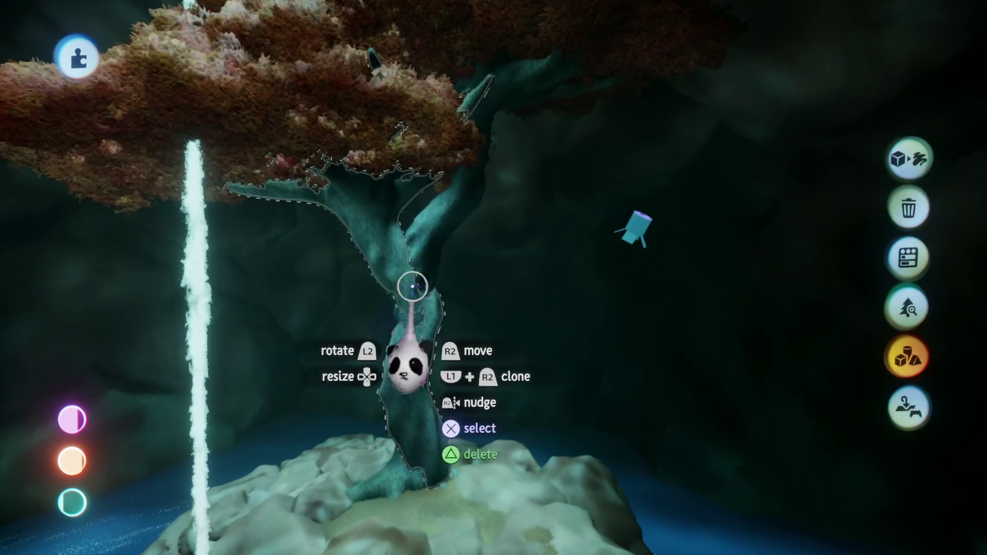
Multi-select the tree's trunk and canopy pieces and move them together onto the cave's rock island
{"action": "left_click", "coordinate": [412, 286]}
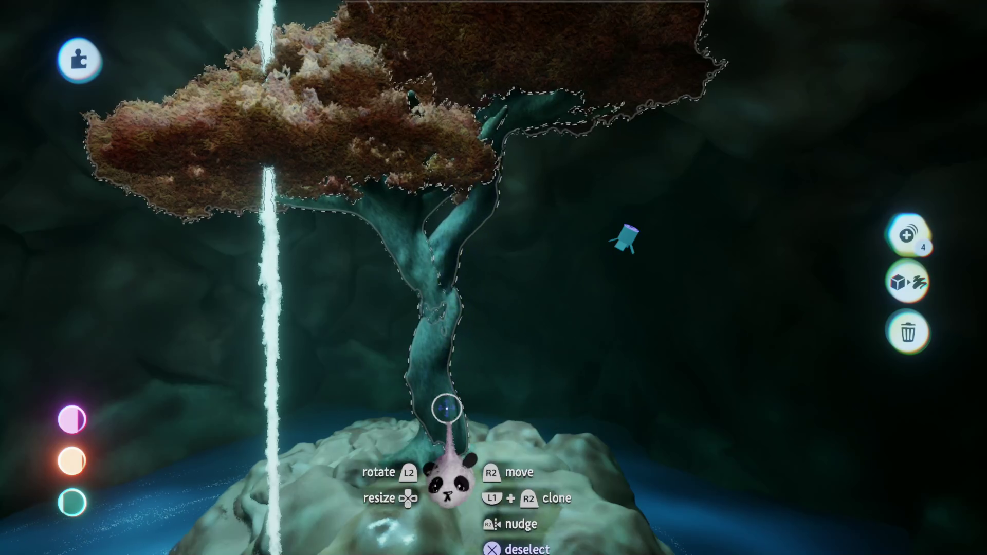
{"action": "left_click", "coordinate": [447, 409]}
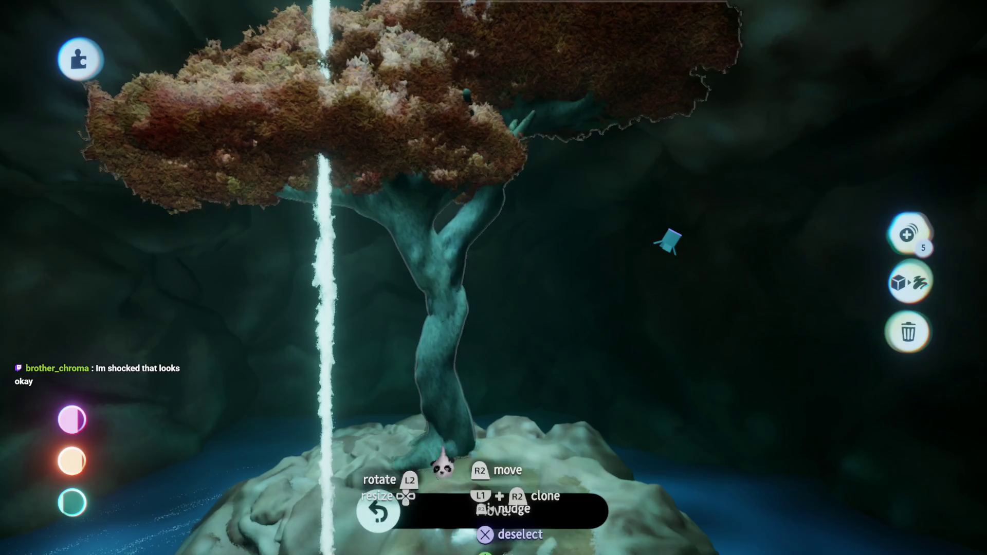
{"action": "mouse_move", "coordinate": [442, 465]}
{"action": "left_mouse_down"}
{"action": "mouse_move", "coordinate": [447, 440]}
{"action": "mouse_move", "coordinate": [457, 450]}
{"action": "mouse_move", "coordinate": [448, 439]}
{"action": "left_mouse_up"}
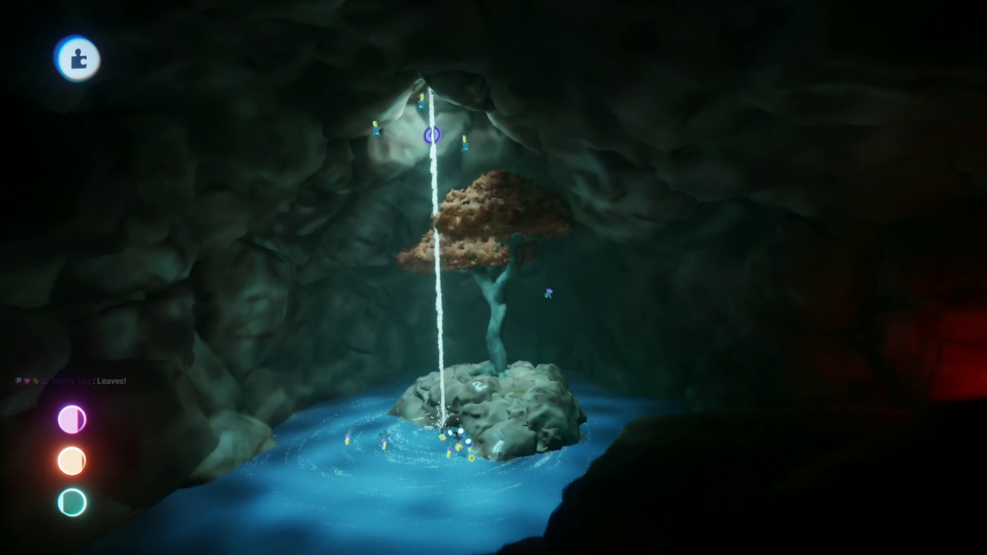
Play from here, running the character through the red slope, crevice and cave to the tree pool, then return to edit
{"action": "key", "text": "Escape"}
{"action": "key", "text": "Return"}
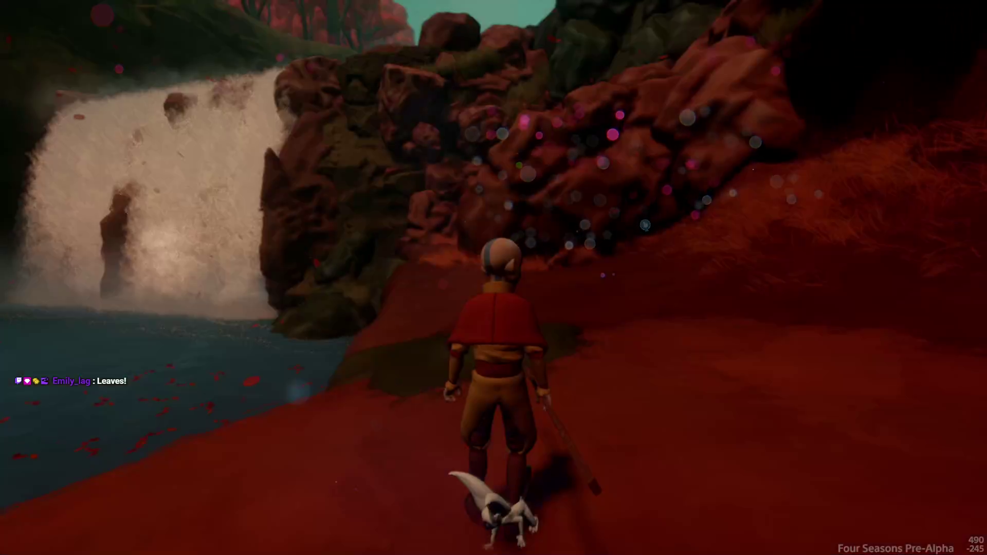
{"action": "key", "text": "w"}
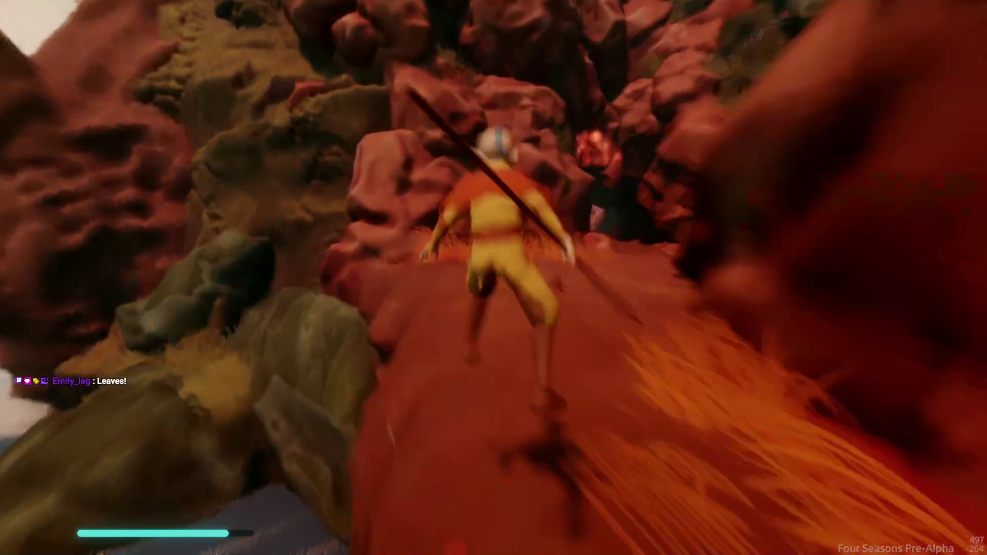
{"action": "key", "text": "w"}
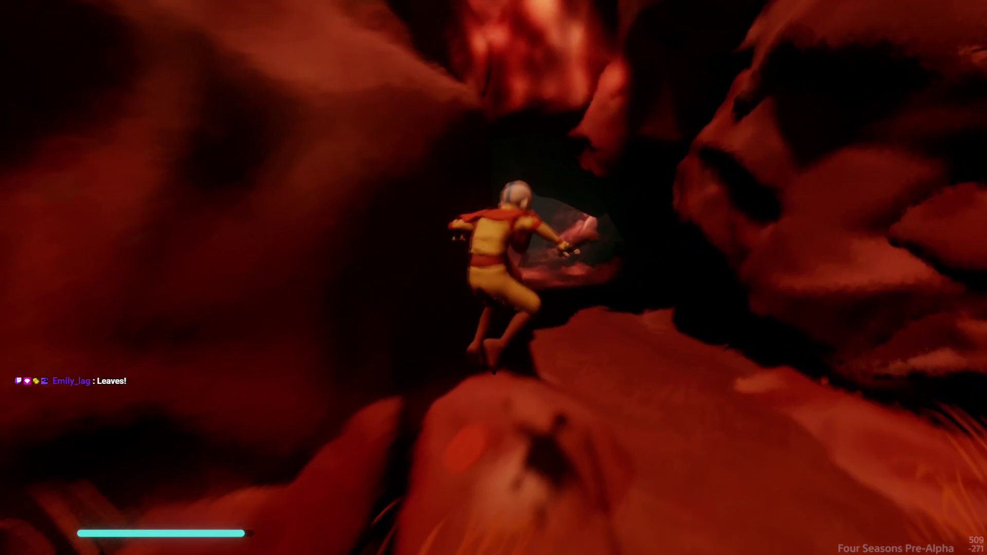
{"action": "key", "text": "w"}
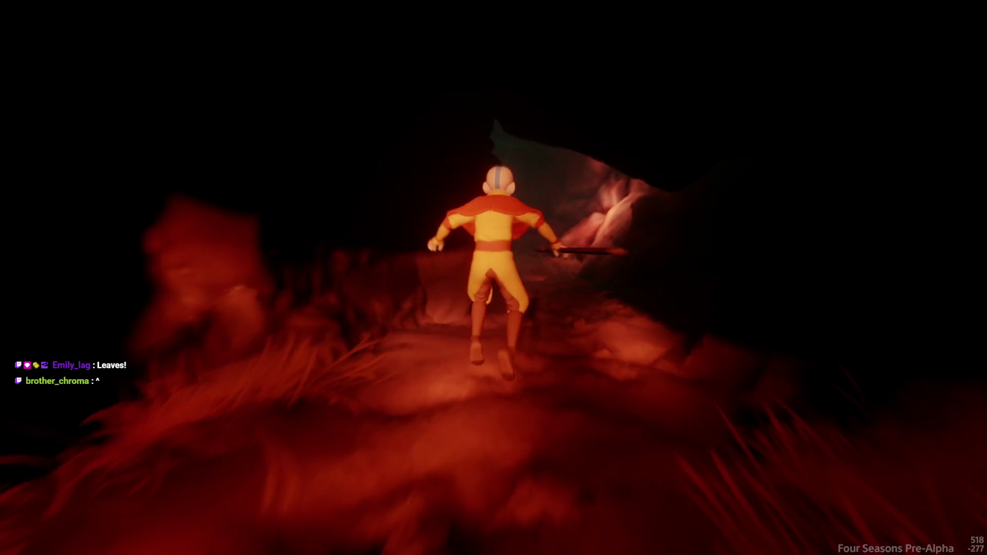
{"action": "key", "text": "w"}
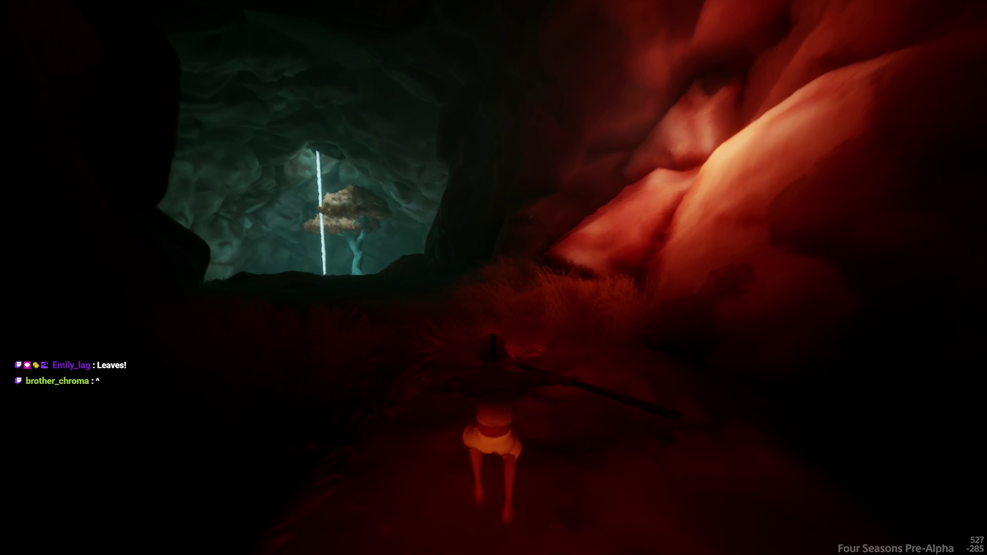
{"action": "key", "text": "w"}
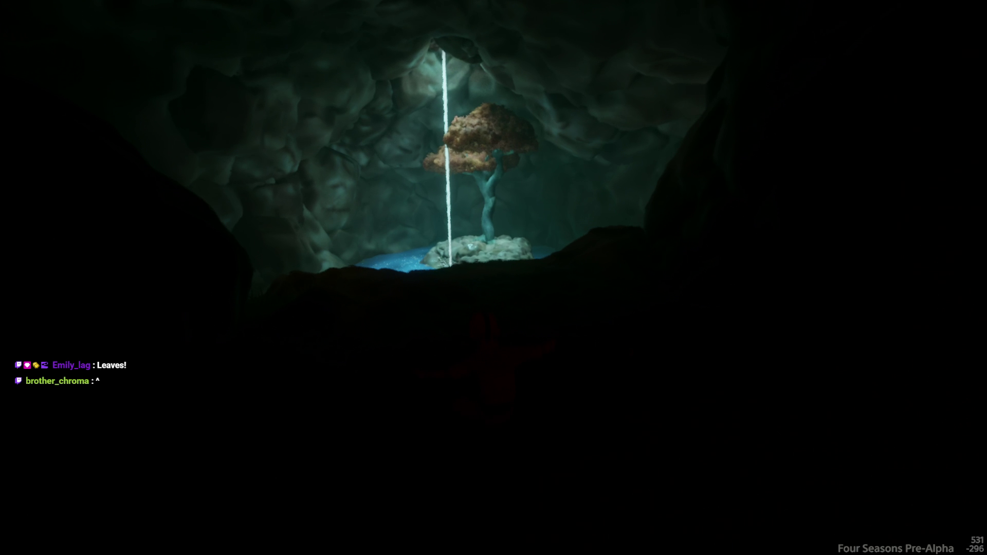
{"action": "key", "text": "w"}
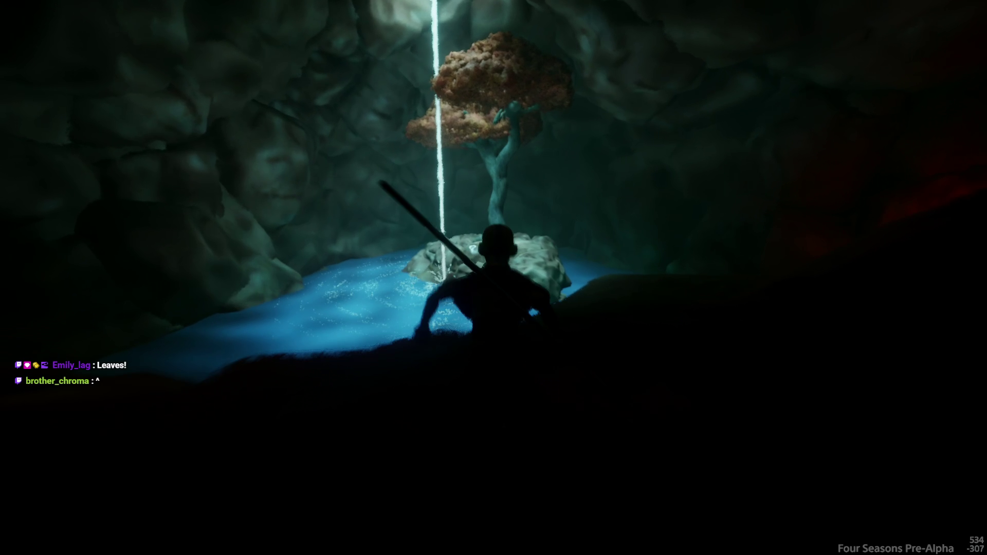
{"action": "key", "text": "Escape"}
{"action": "left_click", "coordinate": [238, 388]}
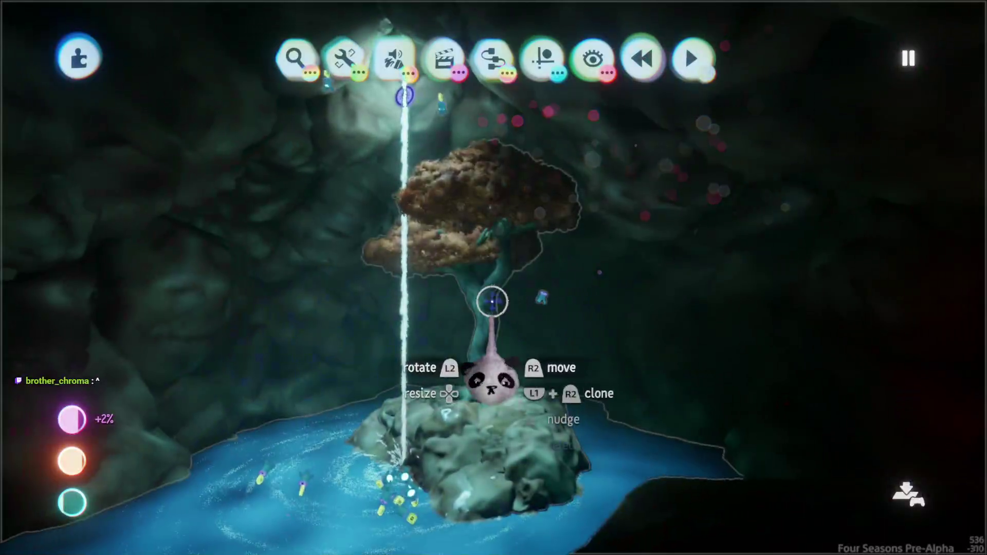
Leave sculpt mode, scale the tree from 109% down to 78% and reposition it
{"action": "key", "text": "Escape"}
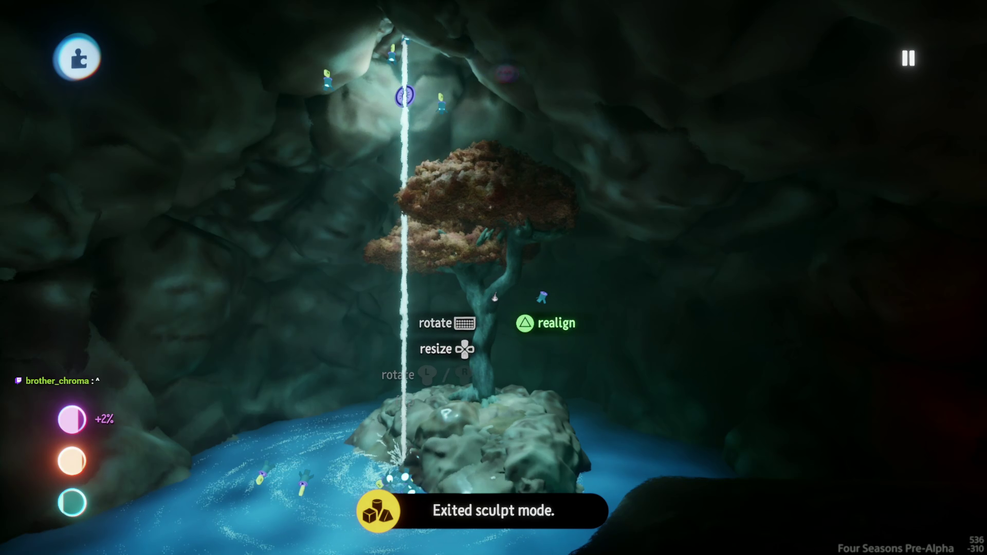
{"action": "mouse_move", "coordinate": [495, 297]}
{"action": "left_mouse_down"}
{"action": "mouse_move", "coordinate": [509, 297]}
{"action": "mouse_move", "coordinate": [494, 201]}
{"action": "mouse_move", "coordinate": [545, 214]}
{"action": "mouse_move", "coordinate": [450, 291]}
{"action": "left_mouse_up"}
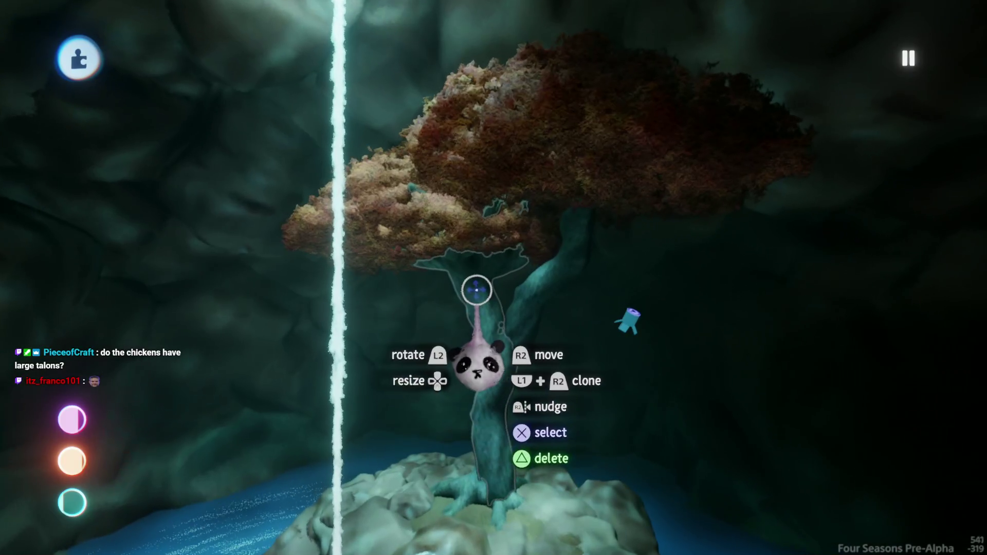
{"action": "left_click", "coordinate": [464, 293]}
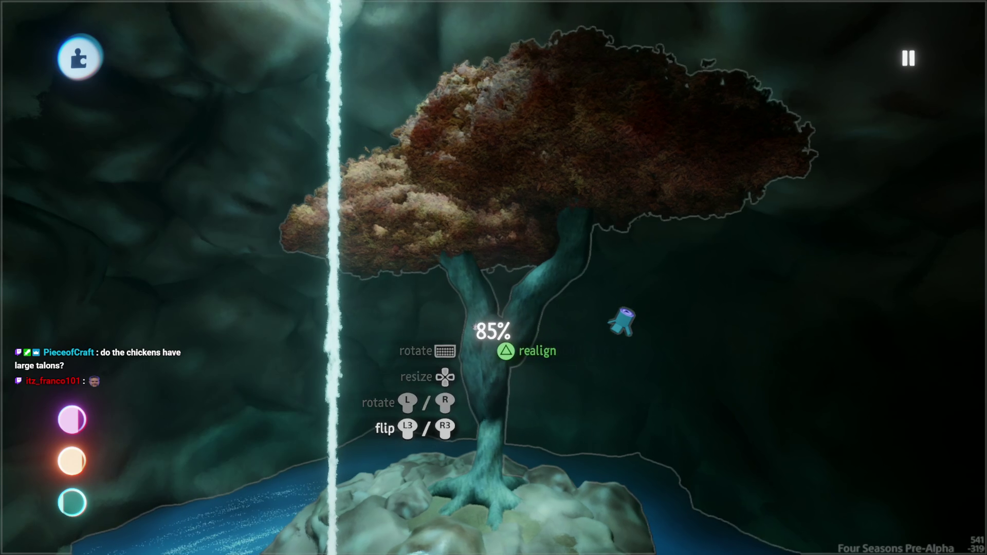
{"action": "key", "text": "Down"}
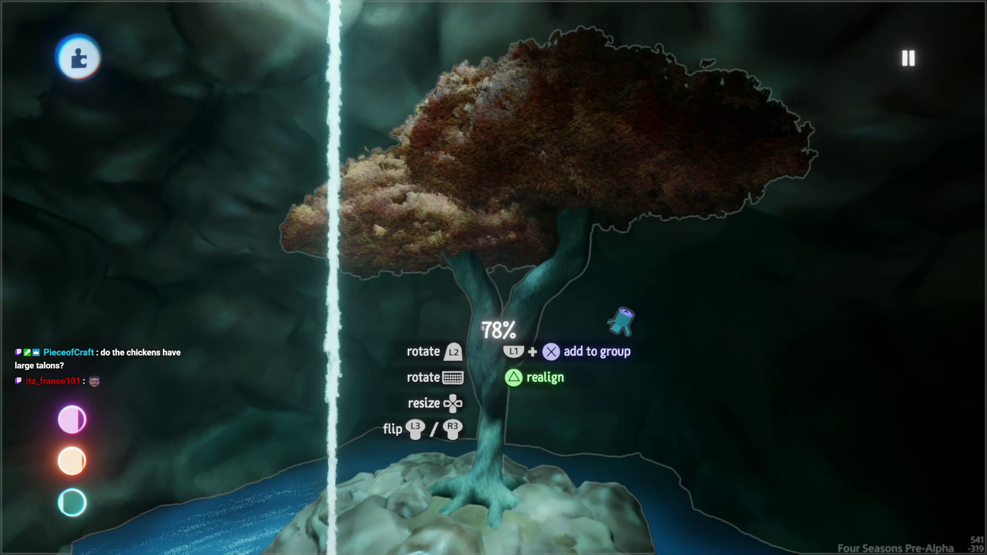
{"action": "left_click", "coordinate": [452, 227]}
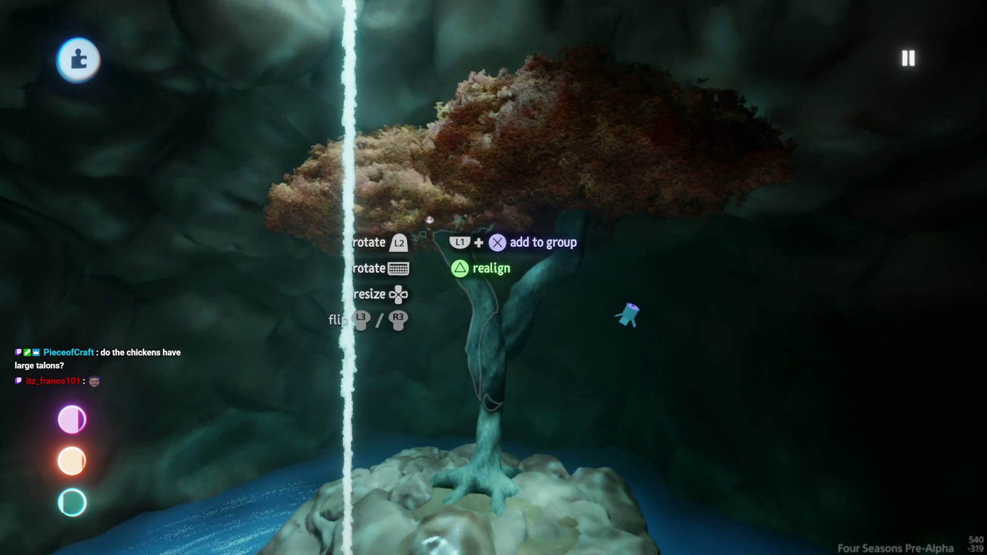
{"action": "left_click", "coordinate": [426, 200]}
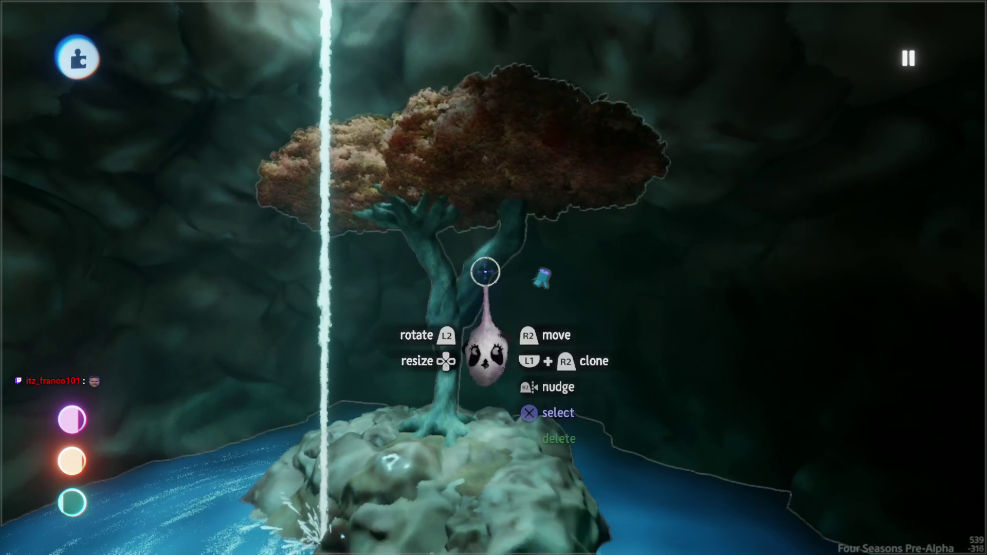
Resize the tree to 89%, then to its final 107%, and release it on the cave rock
{"action": "left_click", "coordinate": [489, 157]}
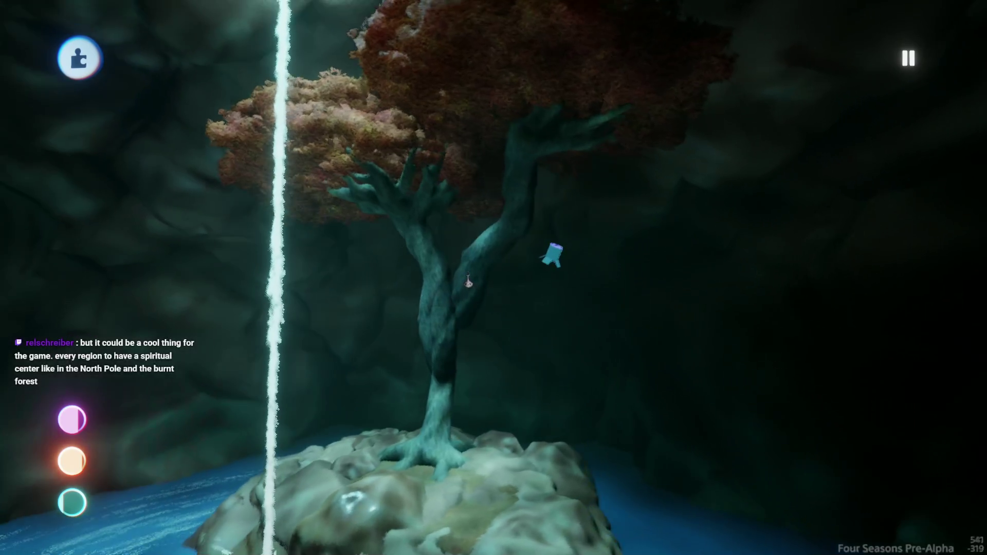
{"action": "left_click", "coordinate": [471, 281]}
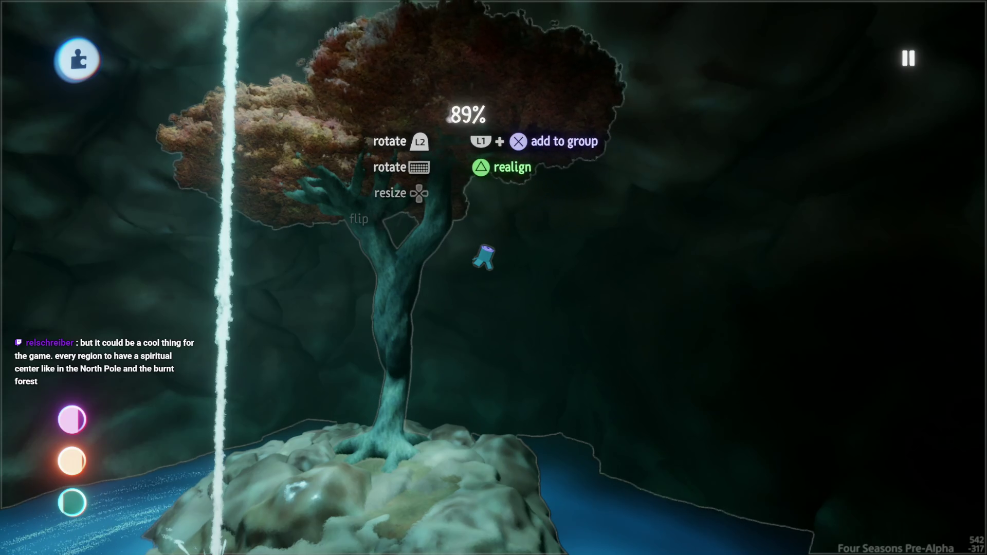
{"action": "left_click", "coordinate": [483, 257]}
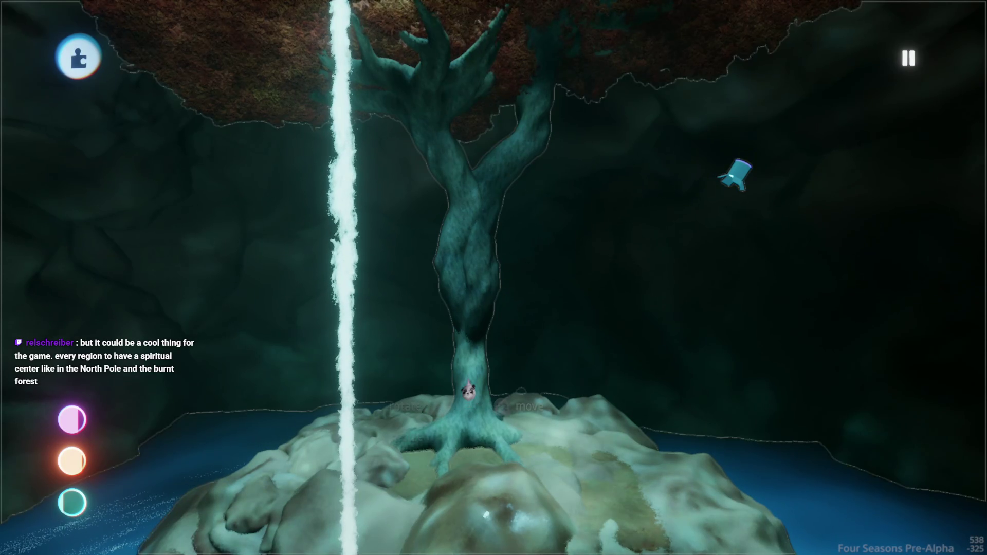
{"action": "left_click", "coordinate": [468, 392]}
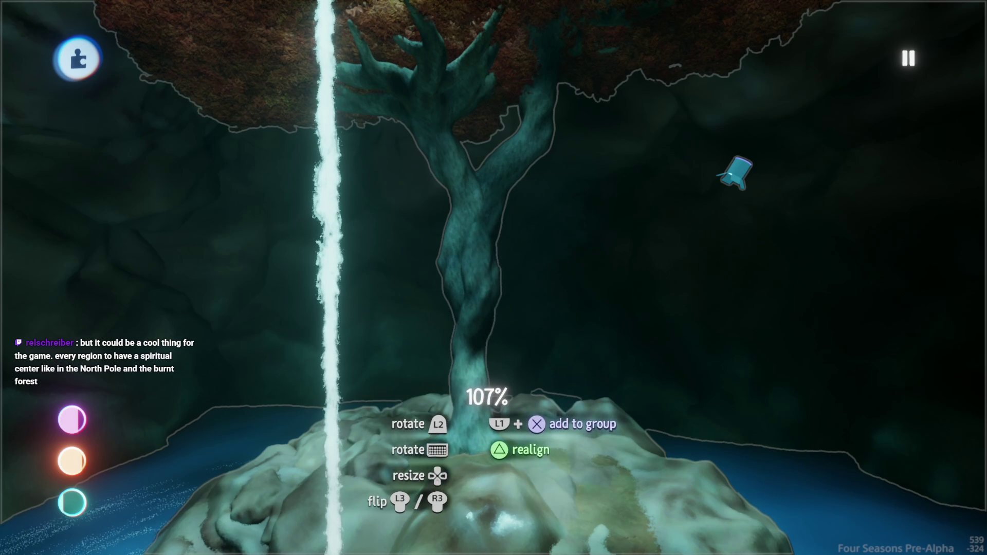
{"action": "left_click", "coordinate": [485, 401]}
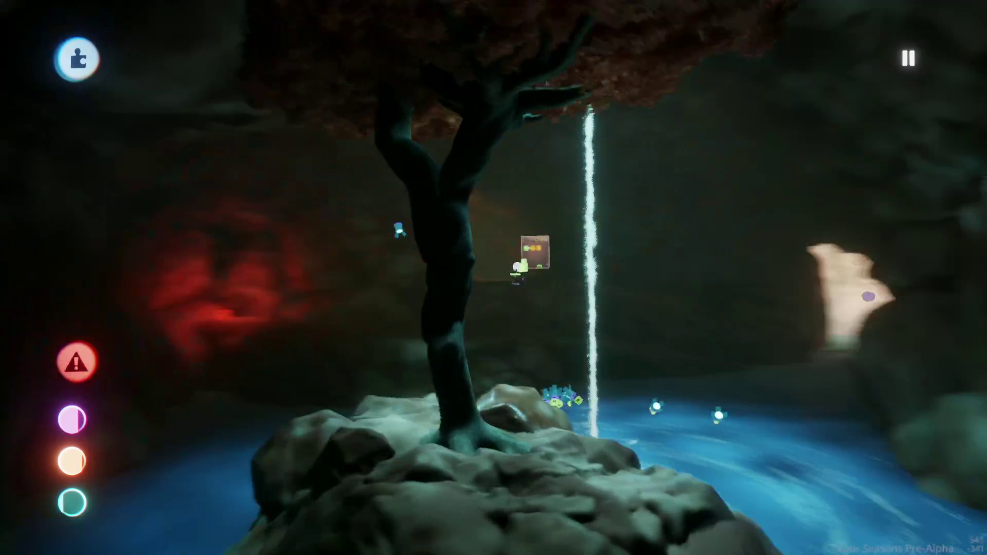
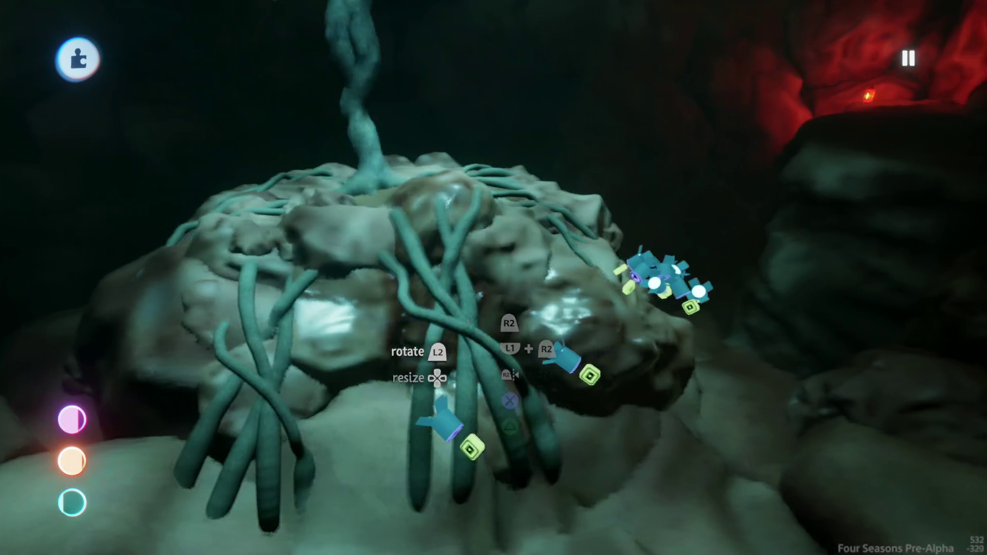
Swing the teal vine root upward around its pivot so it hangs at a new angle over the rock
{"action": "mouse_move", "coordinate": [468, 329]}
{"action": "left_mouse_down"}
{"action": "mouse_move", "coordinate": [406, 432]}
{"action": "mouse_move", "coordinate": [437, 378]}
{"action": "mouse_move", "coordinate": [437, 404]}
{"action": "mouse_move", "coordinate": [427, 404]}
{"action": "mouse_move", "coordinate": [442, 334]}
{"action": "mouse_move", "coordinate": [427, 341]}
{"action": "mouse_move", "coordinate": [430, 386]}
{"action": "mouse_move", "coordinate": [419, 385]}
{"action": "mouse_move", "coordinate": [441, 397]}
{"action": "mouse_move", "coordinate": [426, 396]}
{"action": "mouse_move", "coordinate": [425, 359]}
{"action": "mouse_move", "coordinate": [441, 271]}
{"action": "mouse_move", "coordinate": [478, 340]}
{"action": "mouse_move", "coordinate": [485, 332]}
{"action": "mouse_move", "coordinate": [456, 349]}
{"action": "mouse_move", "coordinate": [458, 315]}
{"action": "mouse_move", "coordinate": [467, 330]}
{"action": "mouse_move", "coordinate": [469, 313]}
{"action": "mouse_move", "coordinate": [442, 353]}
{"action": "mouse_move", "coordinate": [457, 407]}
{"action": "mouse_move", "coordinate": [474, 260]}
{"action": "left_mouse_up"}
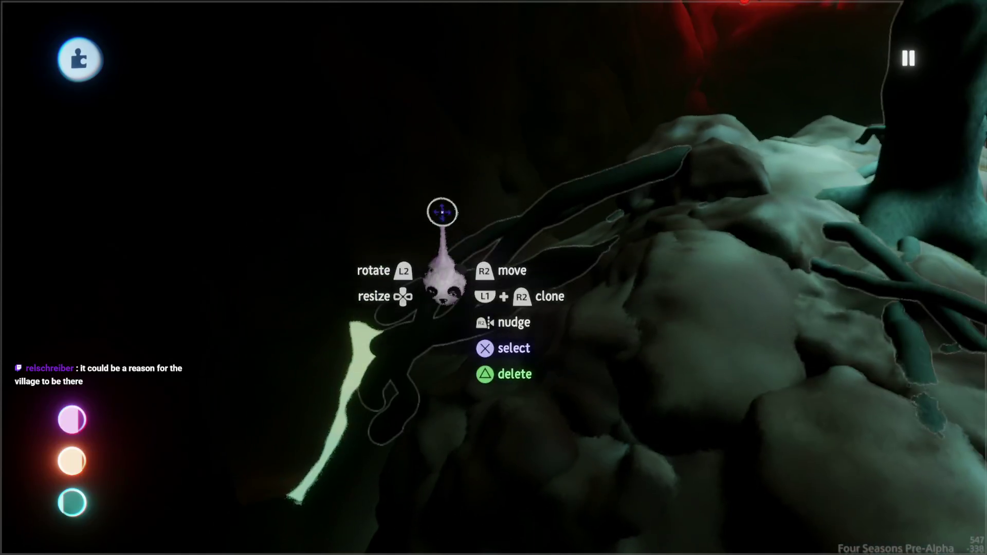
{"action": "left_click", "coordinate": [432, 234]}
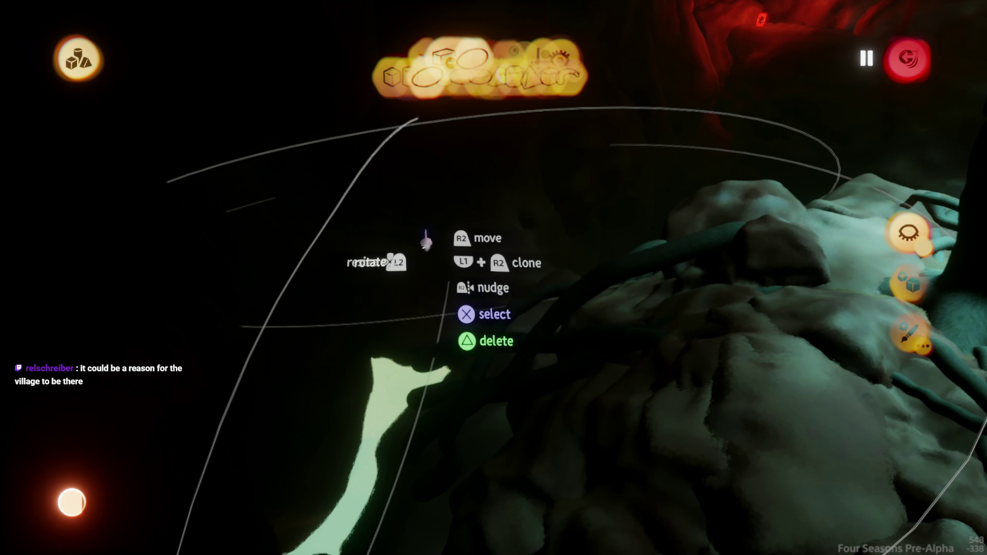
{"action": "key", "text": "Escape"}
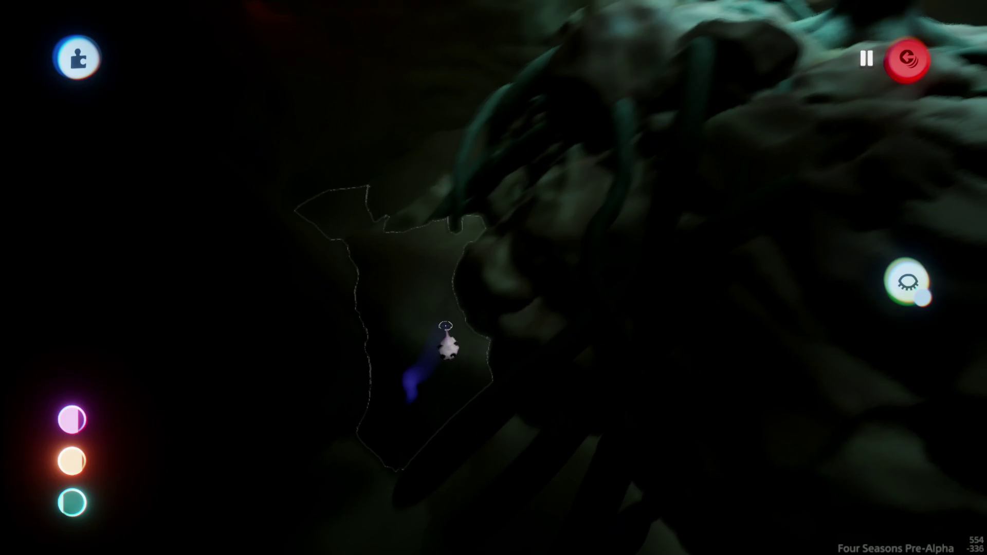
{"action": "key", "text": "Escape"}
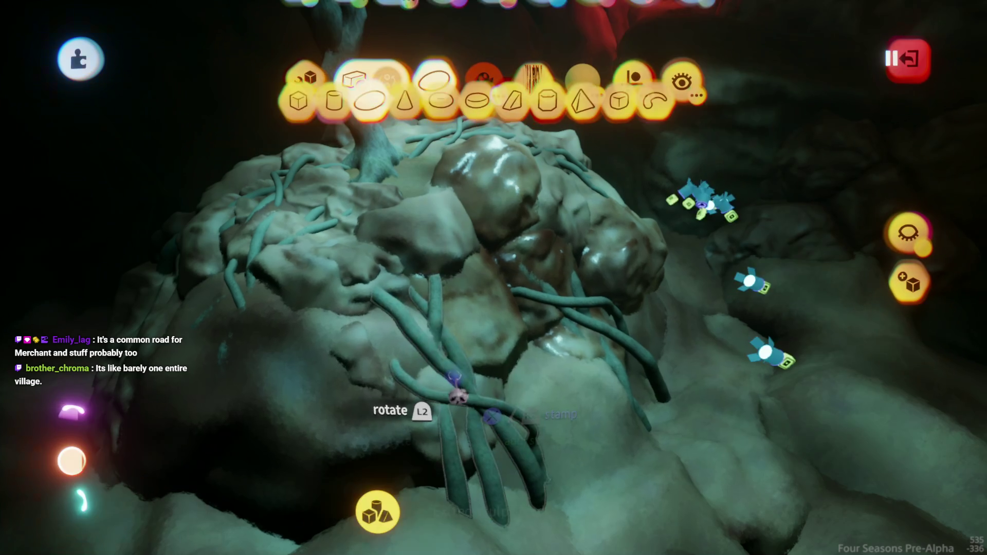
{"action": "key", "text": "Escape"}
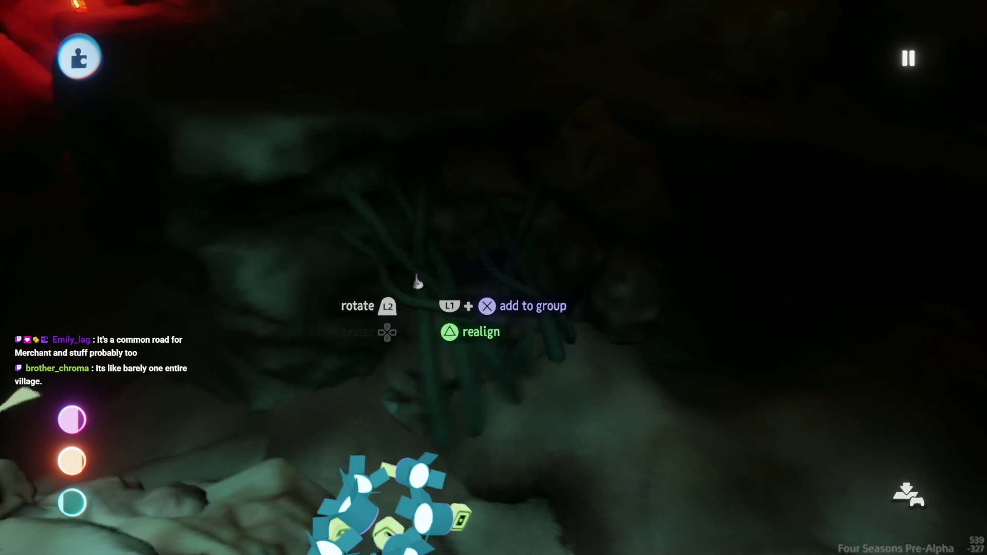
Pick up a vine-root sculpt, scale it to 138%, and carry it across the rock toward the red cave
{"action": "mouse_move", "coordinate": [416, 294]}
{"action": "left_mouse_down"}
{"action": "mouse_move", "coordinate": [386, 322]}
{"action": "mouse_move", "coordinate": [376, 307]}
{"action": "left_mouse_up"}
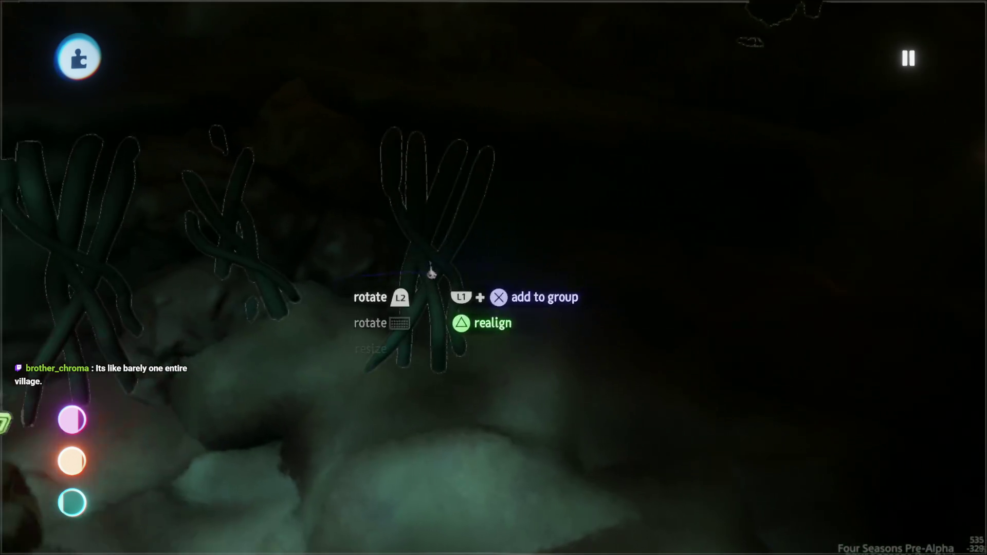
{"action": "mouse_move", "coordinate": [438, 271]}
{"action": "left_mouse_down"}
{"action": "mouse_move", "coordinate": [430, 233]}
{"action": "mouse_move", "coordinate": [429, 298]}
{"action": "mouse_move", "coordinate": [447, 308]}
{"action": "left_mouse_up"}
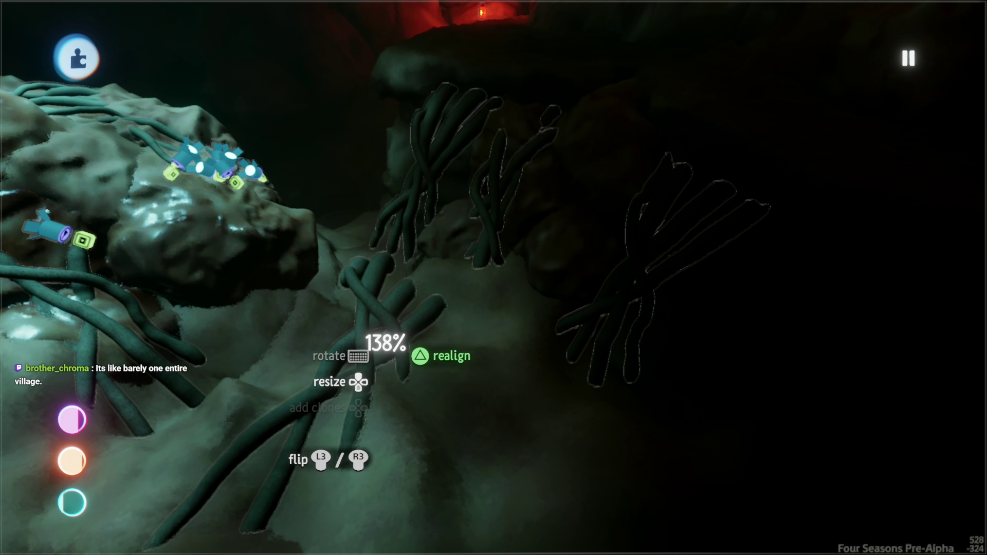
{"action": "mouse_move", "coordinate": [385, 343]}
{"action": "left_mouse_down"}
{"action": "mouse_move", "coordinate": [419, 331]}
{"action": "mouse_move", "coordinate": [366, 364]}
{"action": "mouse_move", "coordinate": [403, 338]}
{"action": "mouse_move", "coordinate": [429, 288]}
{"action": "mouse_move", "coordinate": [424, 204]}
{"action": "mouse_move", "coordinate": [428, 244]}
{"action": "left_mouse_up"}
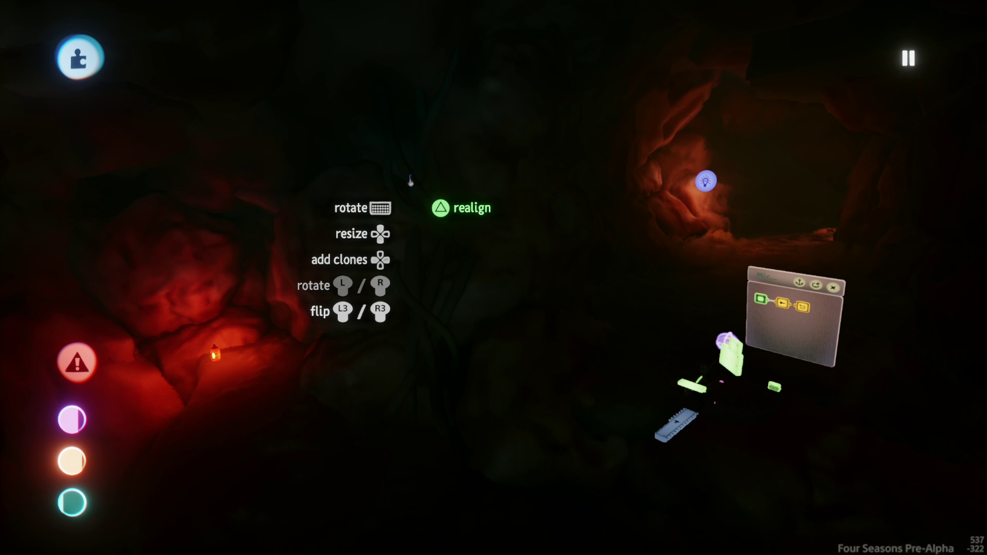
{"action": "left_click_drag", "start_coordinate": [409, 183], "coordinate": [417, 183]}
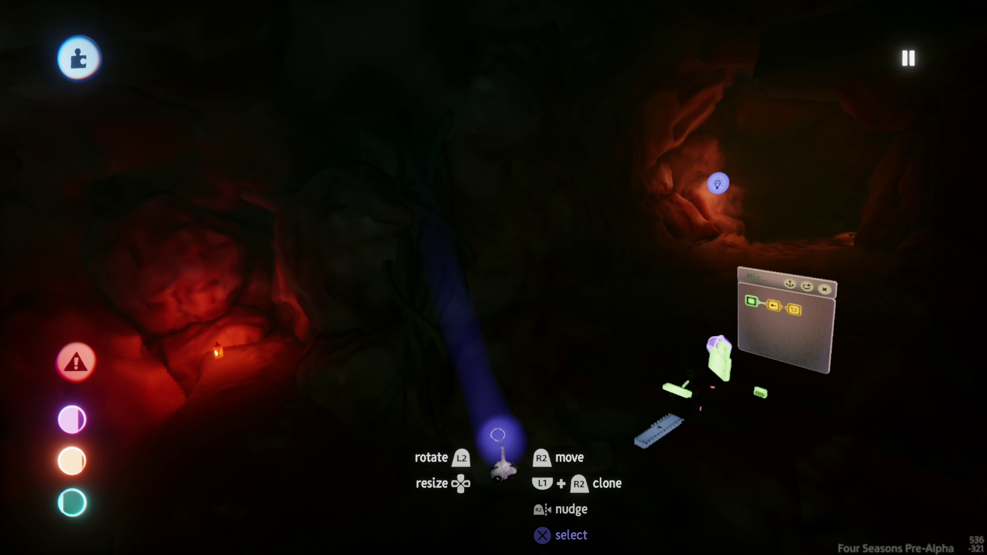
{"action": "mouse_move", "coordinate": [498, 435]}
{"action": "left_mouse_down"}
{"action": "mouse_move", "coordinate": [166, 287]}
{"action": "mouse_move", "coordinate": [461, 342]}
{"action": "mouse_move", "coordinate": [304, 224]}
{"action": "mouse_move", "coordinate": [391, 206]}
{"action": "mouse_move", "coordinate": [401, 243]}
{"action": "mouse_move", "coordinate": [332, 336]}
{"action": "mouse_move", "coordinate": [360, 257]}
{"action": "mouse_move", "coordinate": [345, 282]}
{"action": "mouse_move", "coordinate": [392, 298]}
{"action": "mouse_move", "coordinate": [386, 324]}
{"action": "mouse_move", "coordinate": [432, 316]}
{"action": "mouse_move", "coordinate": [354, 343]}
{"action": "mouse_move", "coordinate": [426, 305]}
{"action": "mouse_move", "coordinate": [438, 315]}
{"action": "mouse_move", "coordinate": [409, 348]}
{"action": "mouse_move", "coordinate": [415, 247]}
{"action": "mouse_move", "coordinate": [358, 239]}
{"action": "left_mouse_up"}
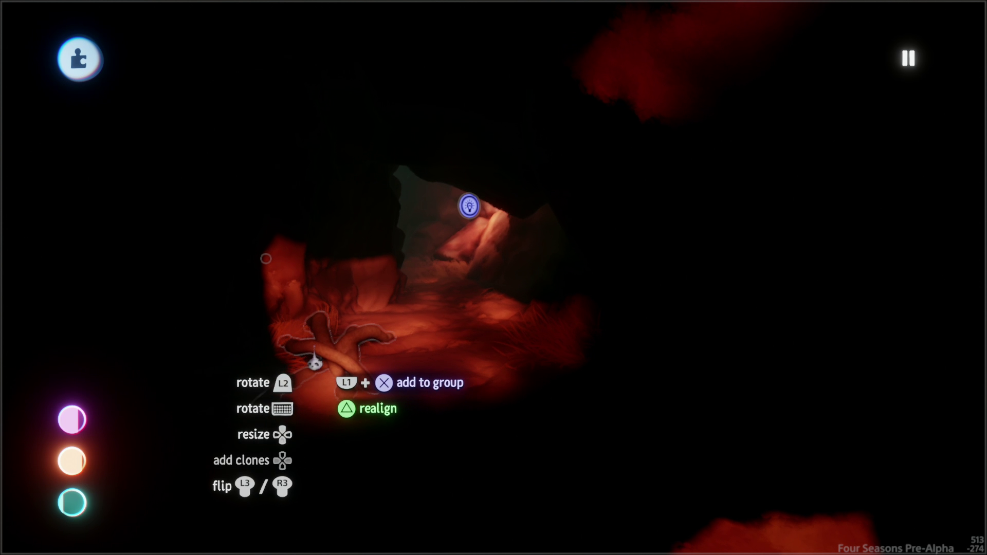
Set the held vine roots down around the tree trunk, resizing another piece to 129%
{"action": "mouse_move", "coordinate": [326, 315]}
{"action": "left_mouse_down"}
{"action": "mouse_move", "coordinate": [314, 267]}
{"action": "mouse_move", "coordinate": [311, 308]}
{"action": "mouse_move", "coordinate": [467, 307]}
{"action": "mouse_move", "coordinate": [414, 349]}
{"action": "mouse_move", "coordinate": [249, 424]}
{"action": "left_mouse_up"}
{"action": "mouse_move", "coordinate": [370, 353]}
{"action": "left_mouse_down"}
{"action": "mouse_move", "coordinate": [456, 318]}
{"action": "mouse_move", "coordinate": [452, 286]}
{"action": "mouse_move", "coordinate": [432, 283]}
{"action": "left_mouse_up"}
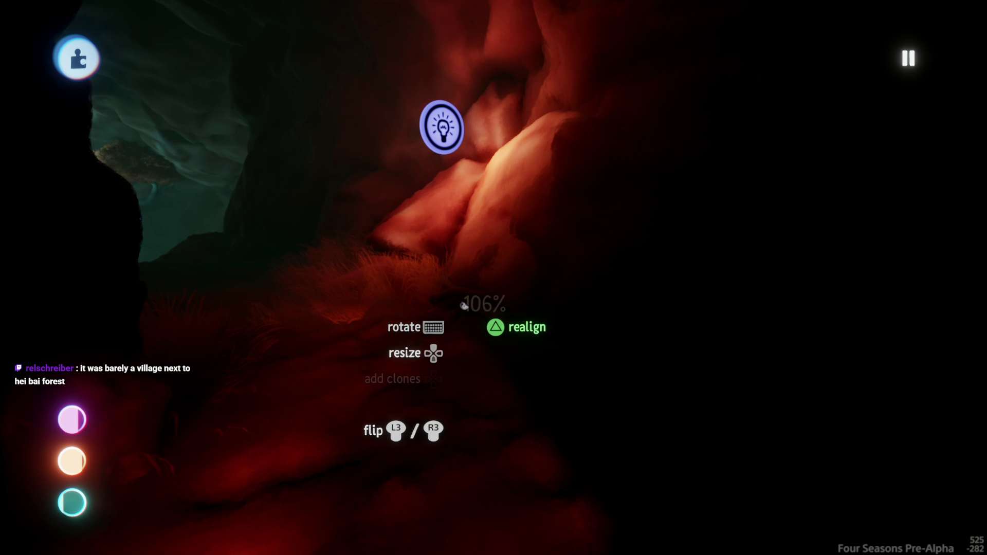
{"action": "mouse_move", "coordinate": [452, 272]}
{"action": "left_mouse_down"}
{"action": "mouse_move", "coordinate": [469, 301]}
{"action": "mouse_move", "coordinate": [452, 304]}
{"action": "mouse_move", "coordinate": [426, 257]}
{"action": "left_mouse_up"}
{"action": "left_click_drag", "start_coordinate": [459, 296], "coordinate": [452, 291]}
{"action": "left_click_drag", "start_coordinate": [383, 242], "coordinate": [388, 256]}
{"action": "mouse_move", "coordinate": [372, 218]}
{"action": "left_mouse_down"}
{"action": "mouse_move", "coordinate": [523, 359]}
{"action": "mouse_move", "coordinate": [467, 381]}
{"action": "mouse_move", "coordinate": [503, 359]}
{"action": "mouse_move", "coordinate": [432, 360]}
{"action": "mouse_move", "coordinate": [376, 255]}
{"action": "mouse_move", "coordinate": [331, 285]}
{"action": "mouse_move", "coordinate": [509, 326]}
{"action": "mouse_move", "coordinate": [458, 313]}
{"action": "mouse_move", "coordinate": [540, 276]}
{"action": "mouse_move", "coordinate": [517, 321]}
{"action": "mouse_move", "coordinate": [537, 338]}
{"action": "left_mouse_up"}
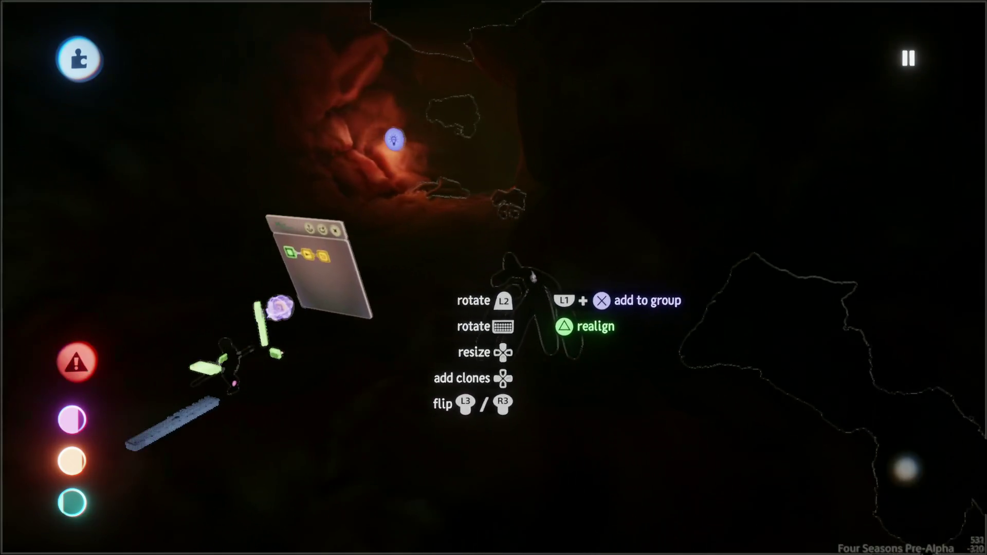
{"action": "mouse_move", "coordinate": [533, 278]}
{"action": "left_mouse_down"}
{"action": "mouse_move", "coordinate": [452, 273]}
{"action": "mouse_move", "coordinate": [452, 282]}
{"action": "left_mouse_up"}
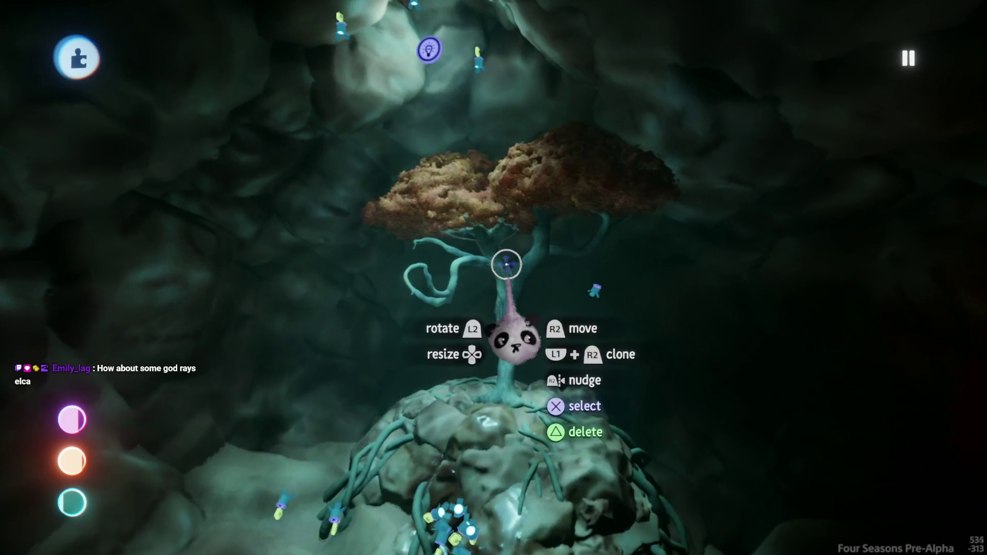
Shift the leaf canopy's Tint Colour from tan-orange toward red
{"action": "mouse_move", "coordinate": [506, 265]}
{"action": "left_mouse_down"}
{"action": "mouse_move", "coordinate": [467, 137]}
{"action": "mouse_move", "coordinate": [454, 238]}
{"action": "mouse_move", "coordinate": [452, 209]}
{"action": "mouse_move", "coordinate": [422, 221]}
{"action": "left_mouse_up"}
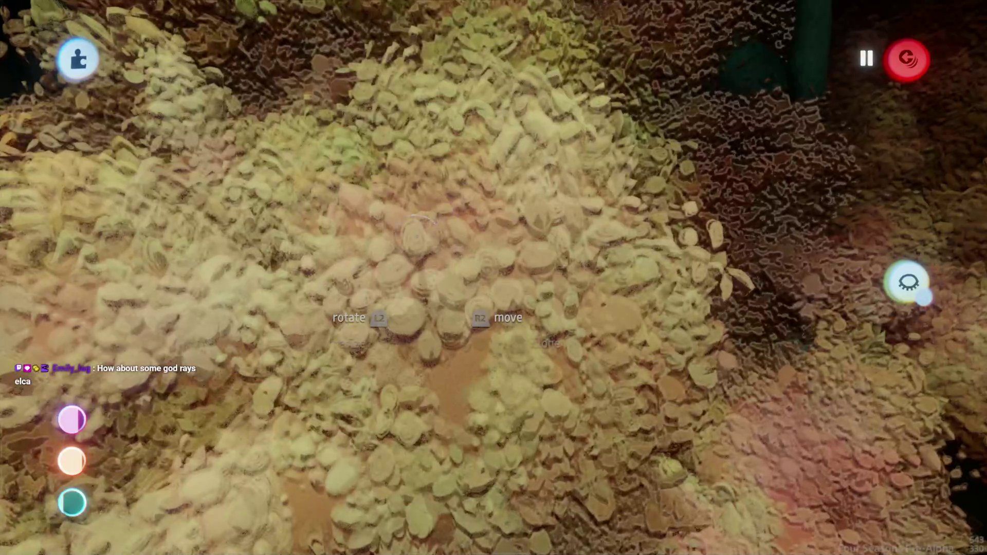
{"action": "left_click", "coordinate": [568, 364]}
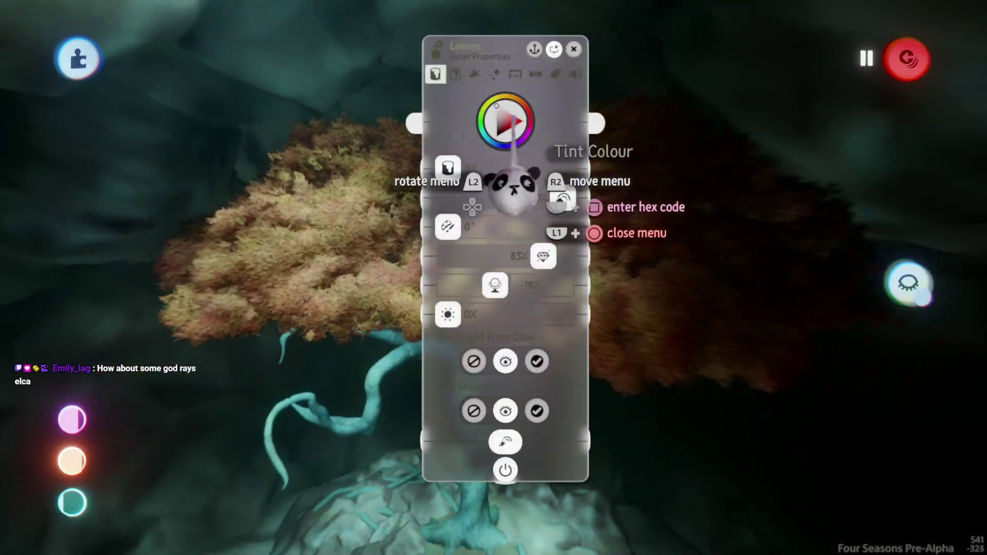
{"action": "mouse_move", "coordinate": [507, 195]}
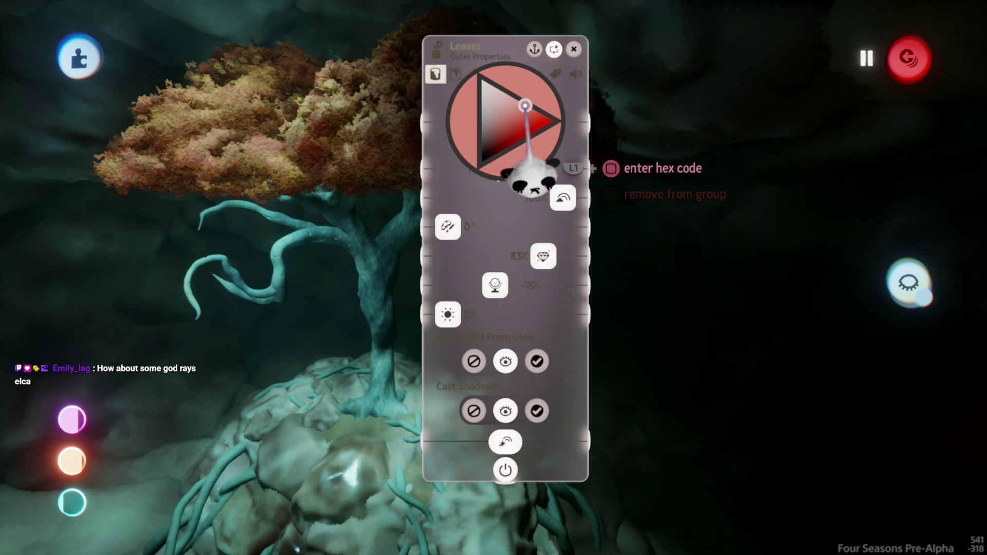
{"action": "key", "text": "Escape"}
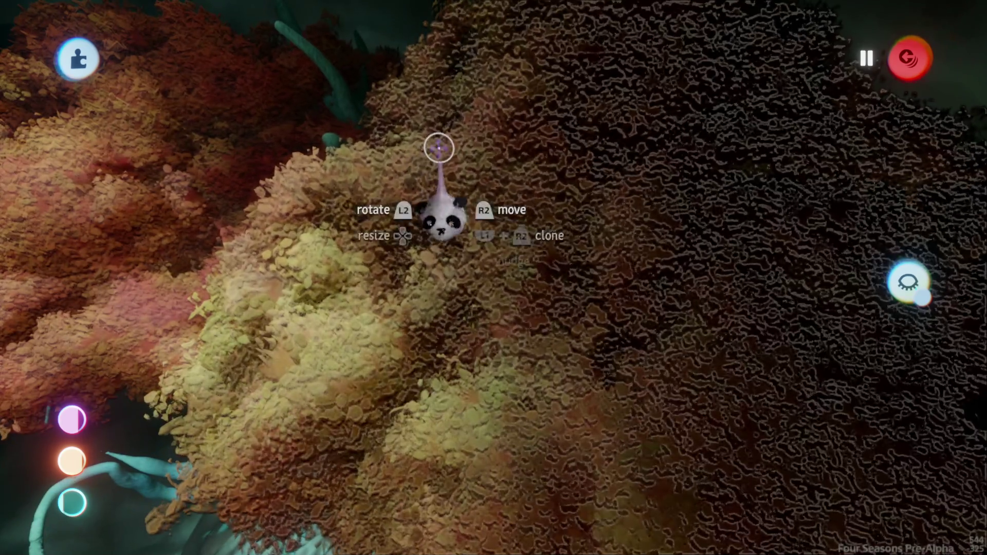
{"action": "left_click", "coordinate": [438, 148]}
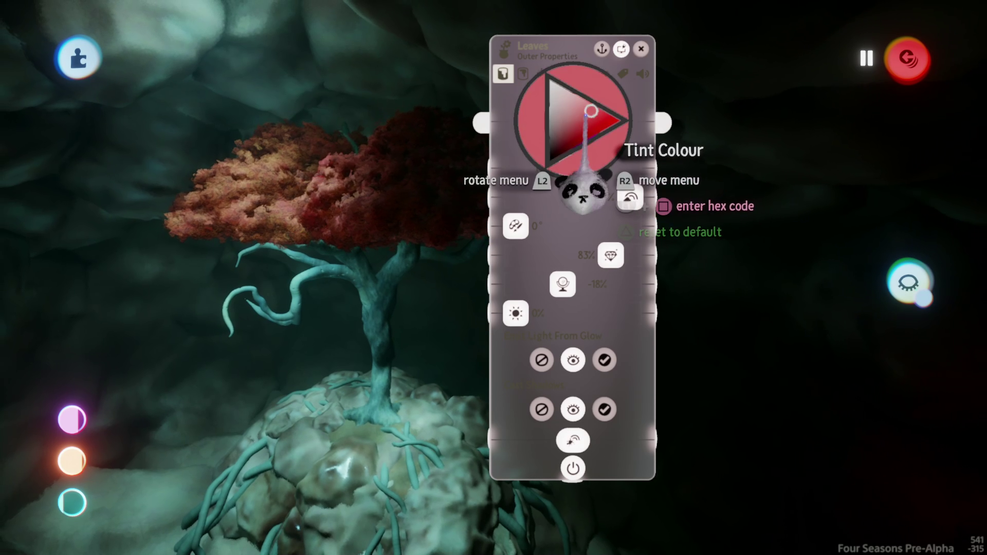
{"action": "key", "text": "Escape"}
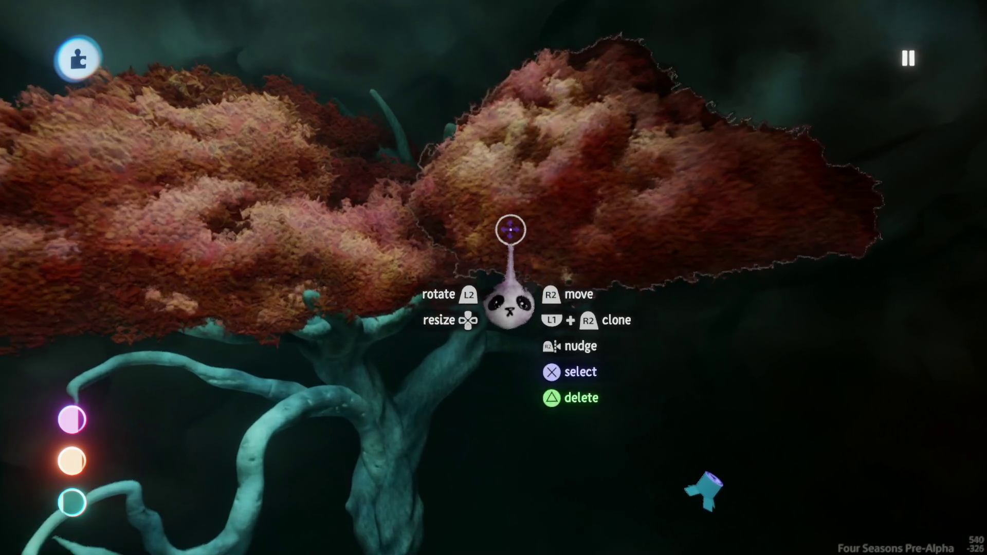
Select the right-hand leaf clump and review its Fleck Properties
{"action": "left_click", "coordinate": [540, 165]}
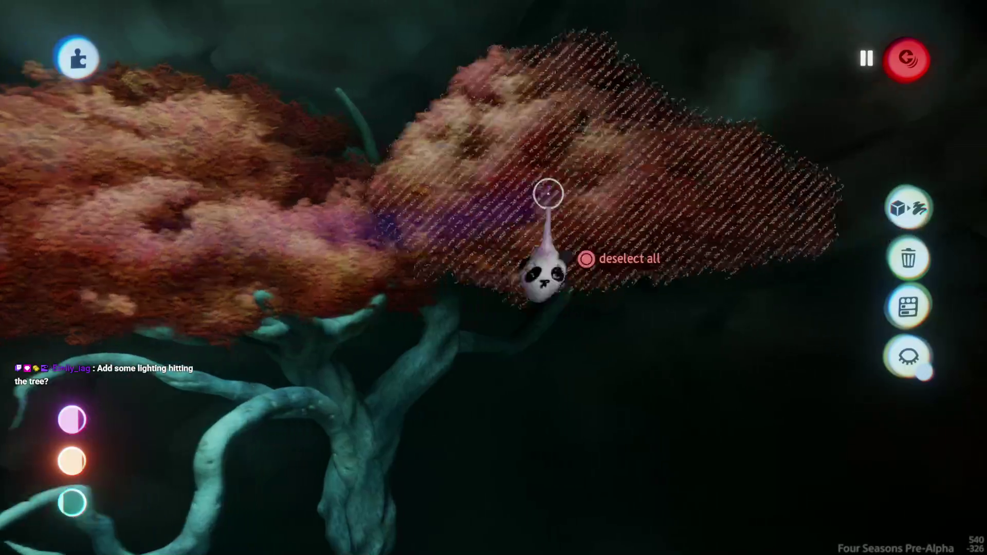
{"action": "key", "text": "Return"}
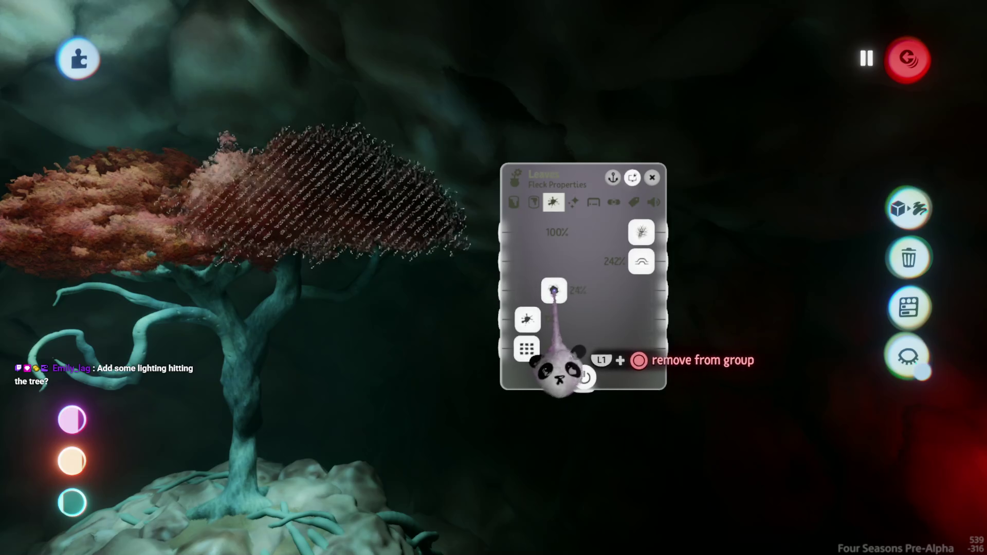
{"action": "key", "text": "Escape"}
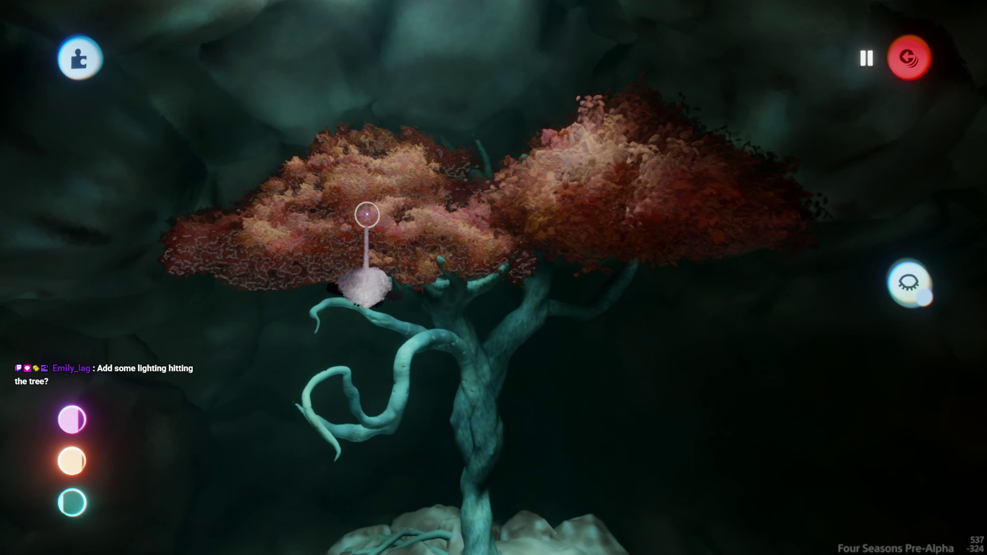
{"action": "left_click", "coordinate": [370, 213]}
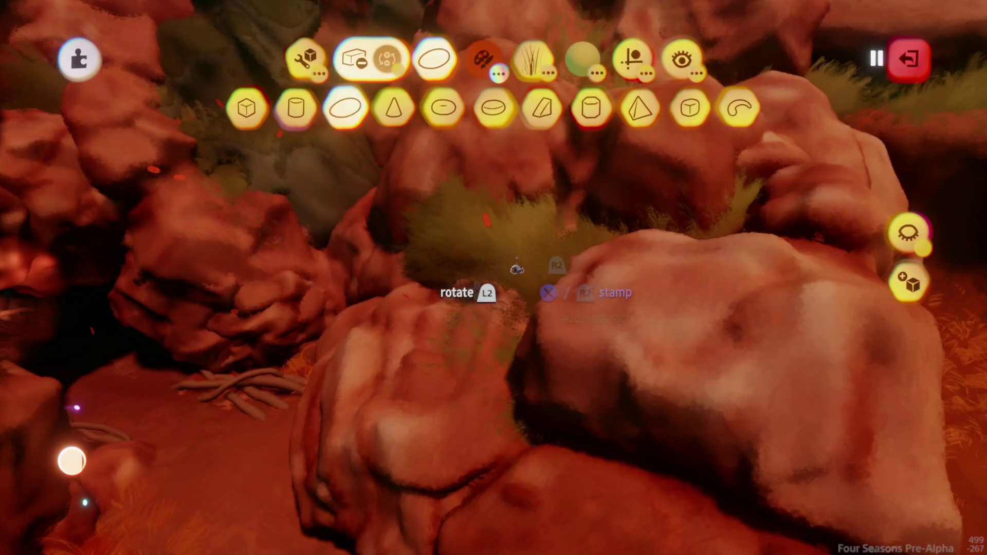
Finish sculpting in the red rock area and leave sculpt mode
{"action": "key", "text": "Escape"}
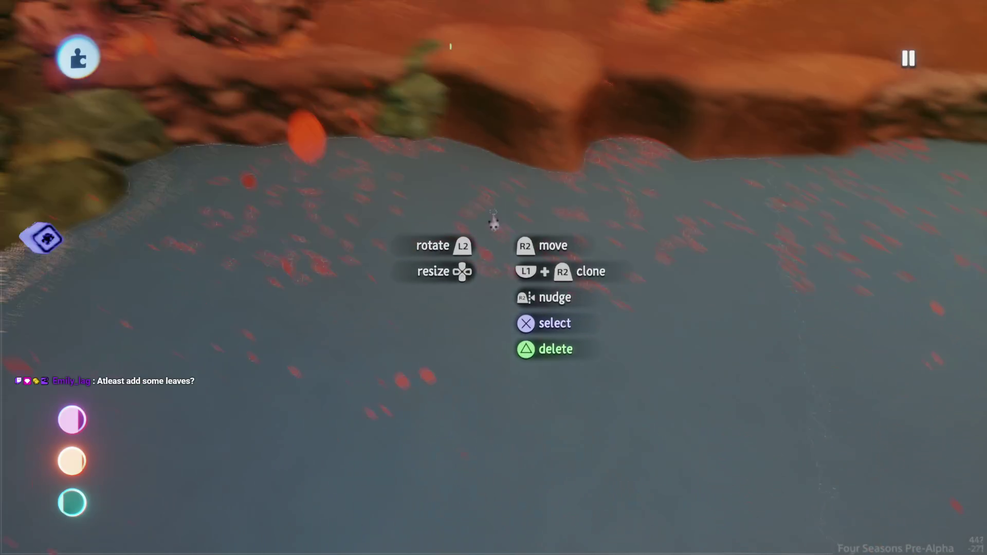
Grab the floating red leaf group and move it across the glowing pool near the island
{"action": "key", "text": "s"}
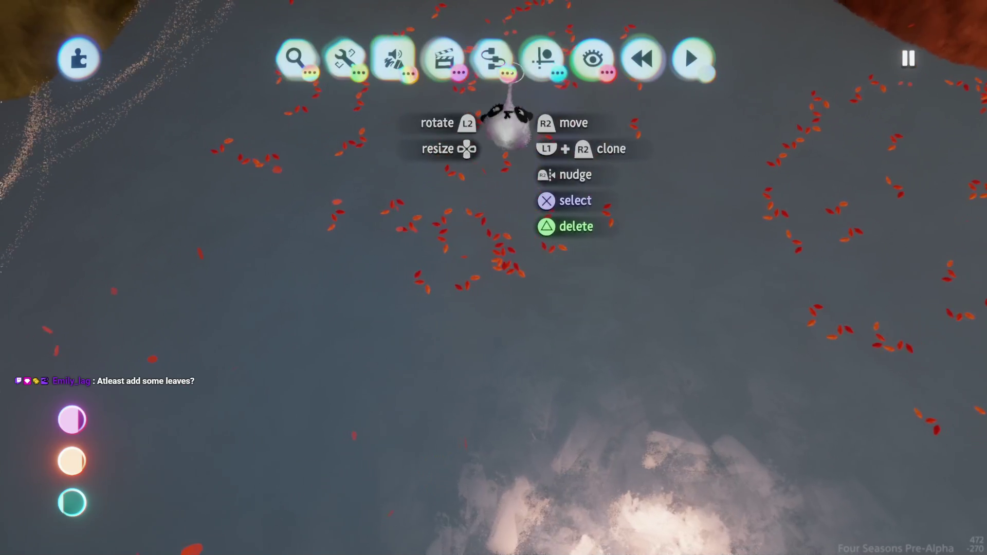
{"action": "left_click", "coordinate": [491, 135]}
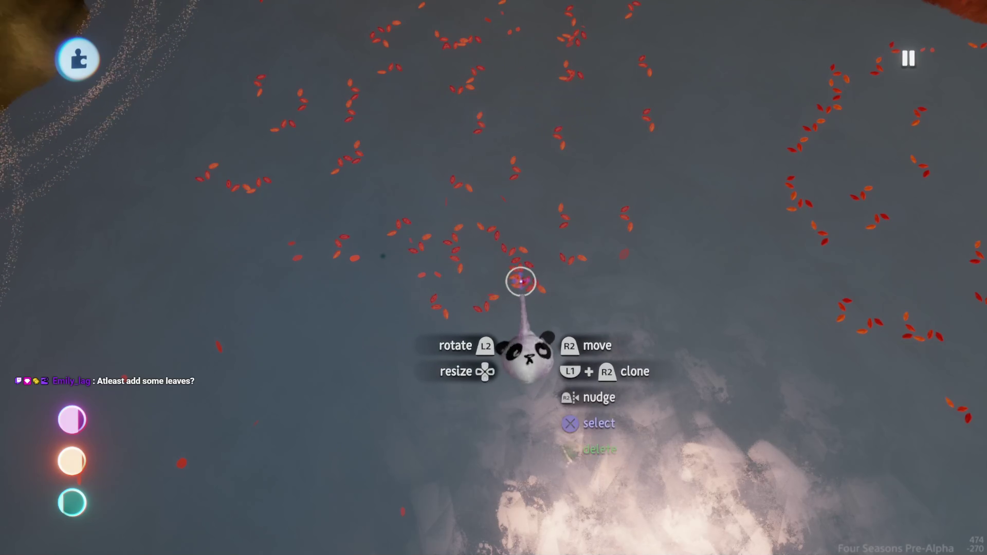
{"action": "mouse_move", "coordinate": [529, 298]}
{"action": "left_mouse_down"}
{"action": "mouse_move", "coordinate": [496, 309]}
{"action": "mouse_move", "coordinate": [503, 288]}
{"action": "mouse_move", "coordinate": [480, 333]}
{"action": "left_mouse_up"}
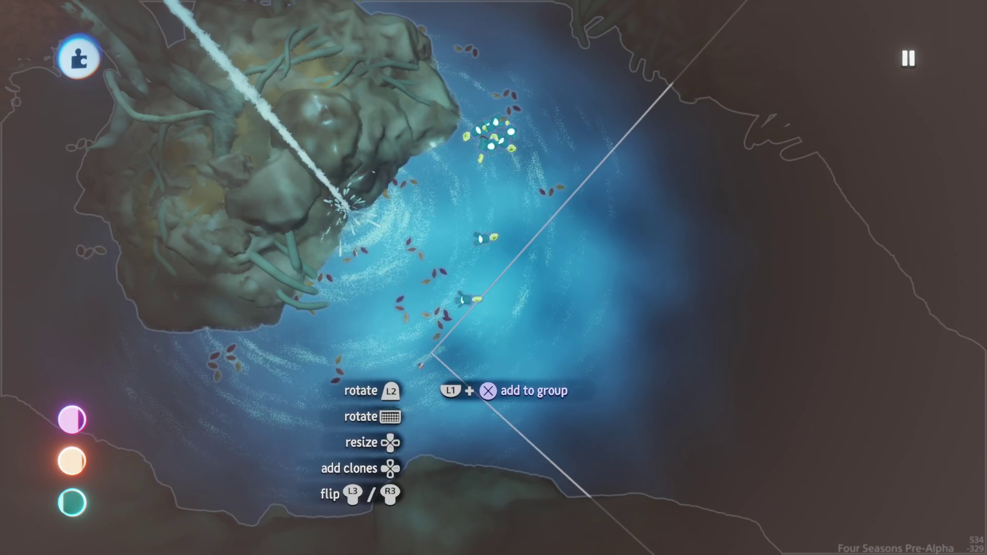
{"action": "left_click_drag", "start_coordinate": [421, 365], "coordinate": [417, 314]}
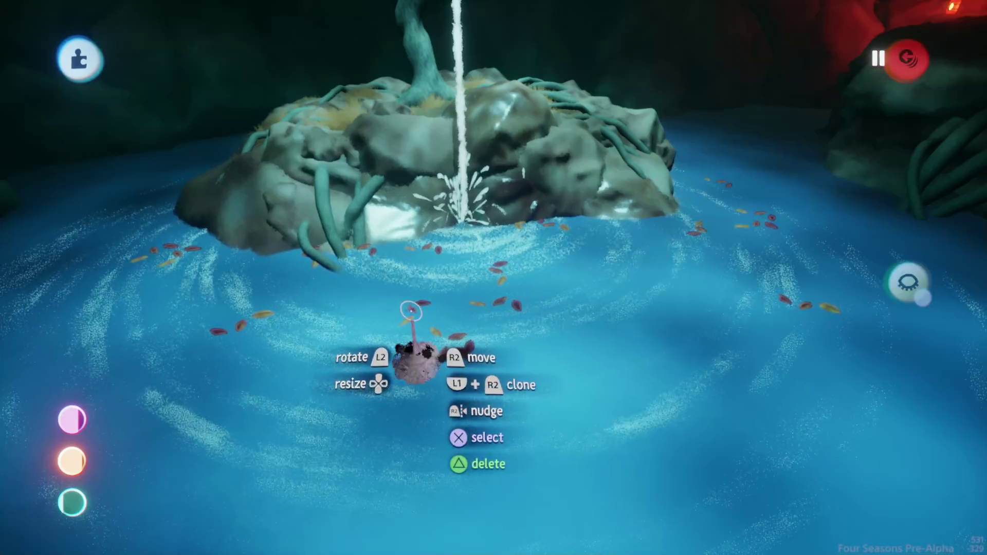
{"action": "left_click", "coordinate": [411, 307]}
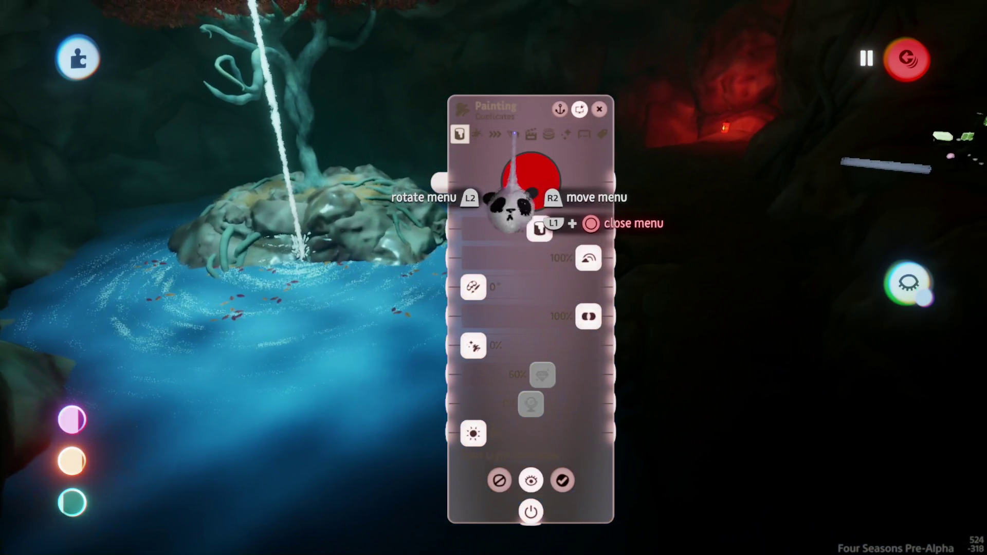
{"action": "left_click", "coordinate": [513, 135]}
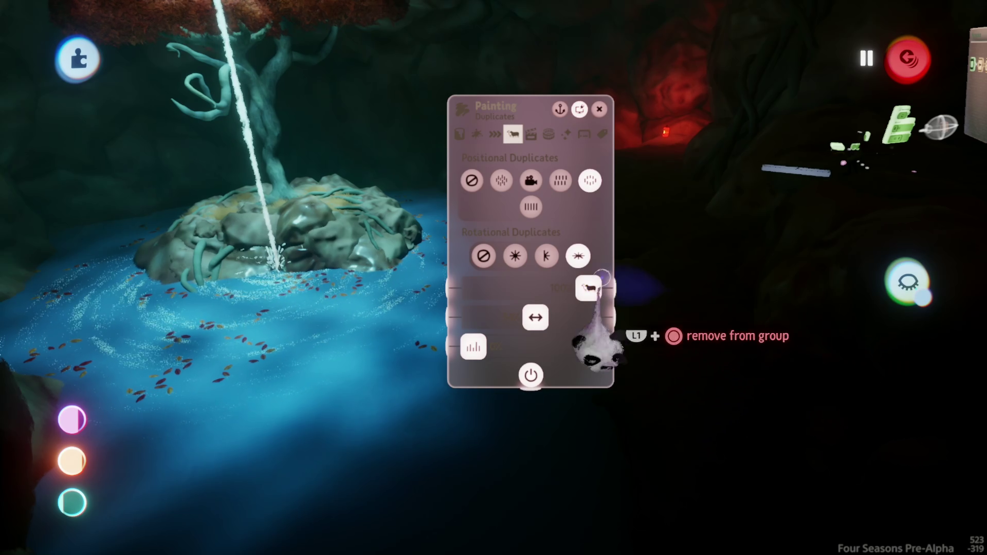
{"action": "key", "text": "Escape"}
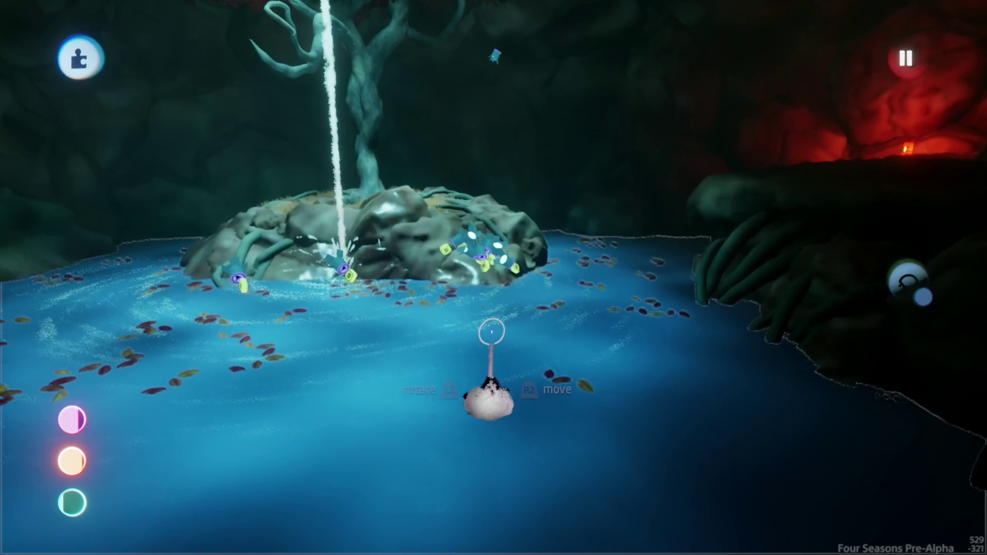
{"action": "mouse_move", "coordinate": [489, 334]}
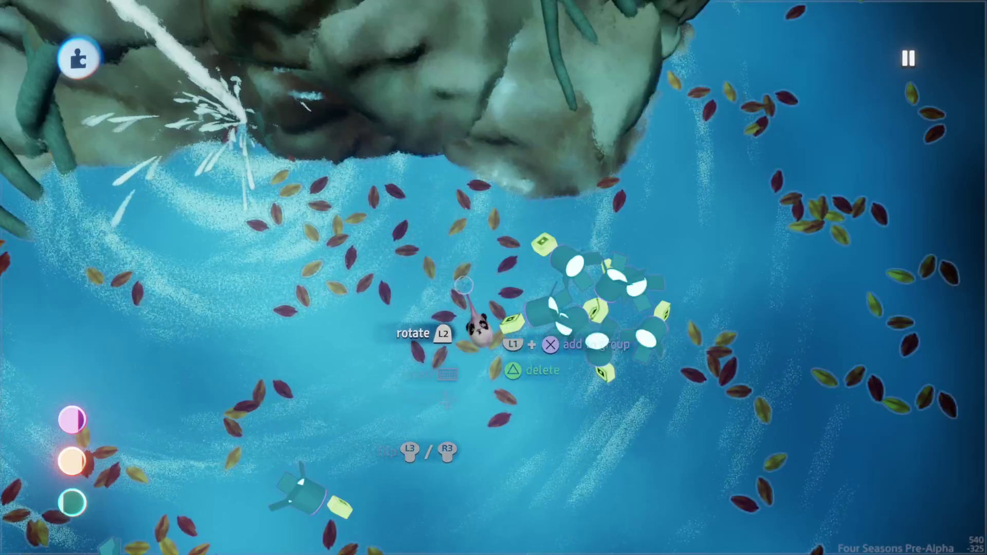
{"action": "key", "text": "Escape"}
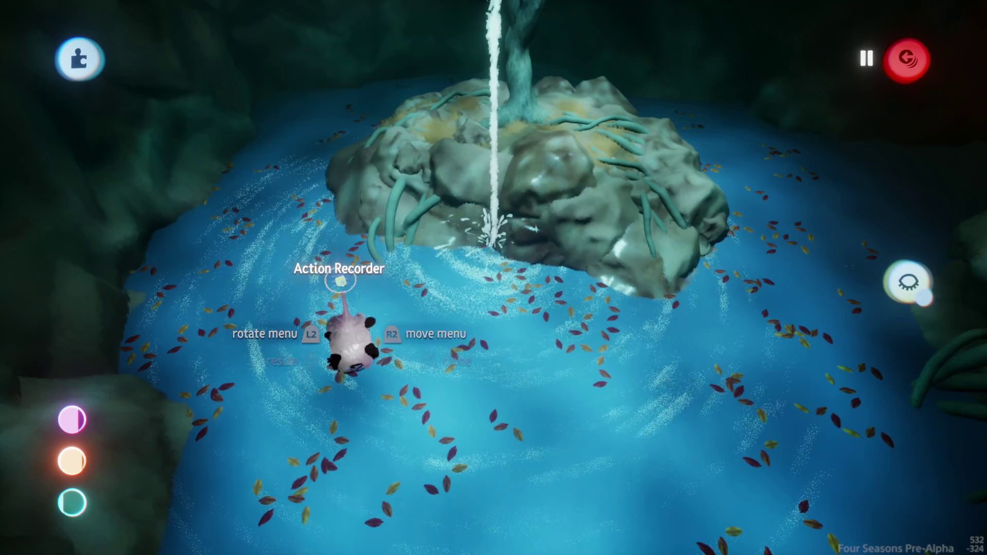
Lower the second Action Recorder's Amplification from 100% to 32%, matching the first
{"action": "left_click", "coordinate": [341, 280]}
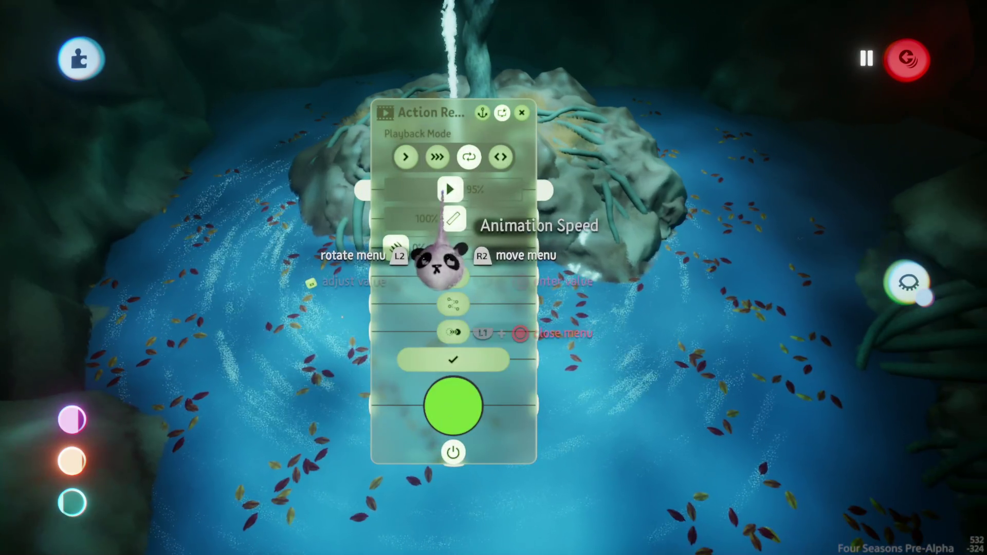
{"action": "key", "text": "Escape"}
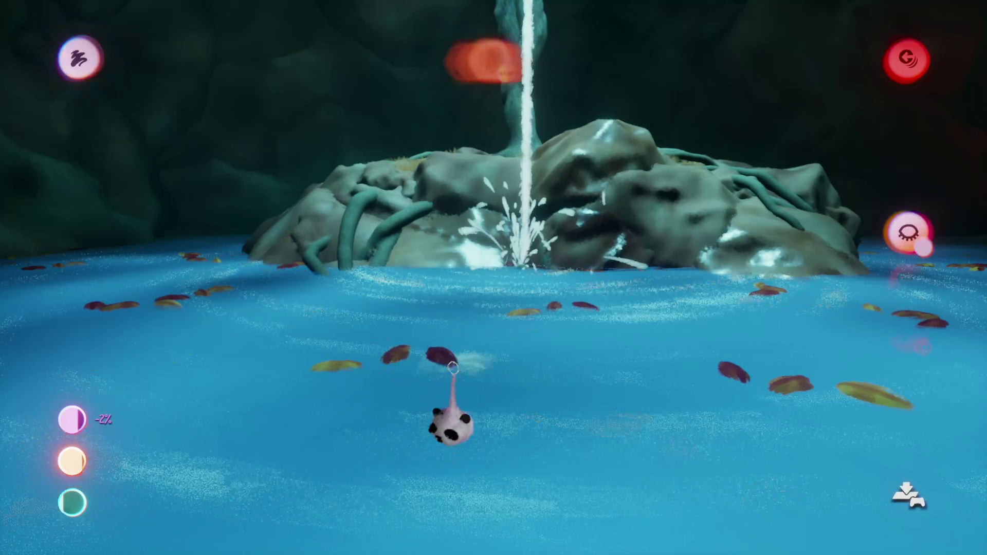
{"action": "key", "text": "Escape"}
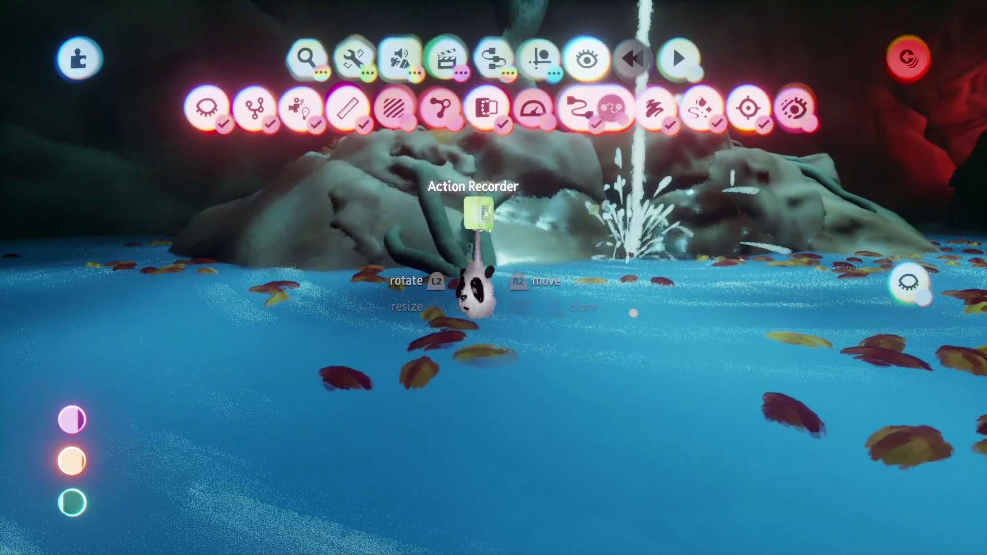
{"action": "left_click", "coordinate": [474, 290]}
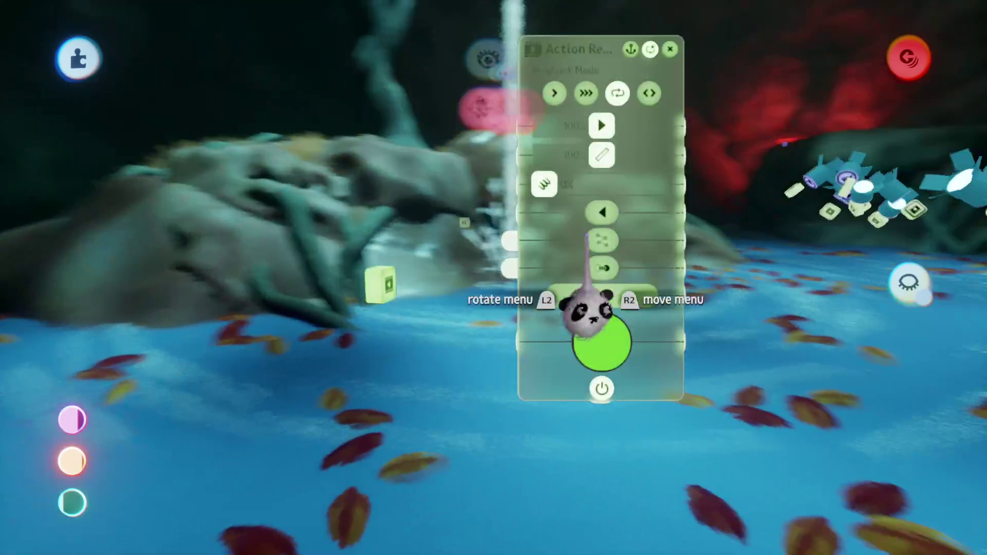
{"action": "left_click", "coordinate": [403, 229]}
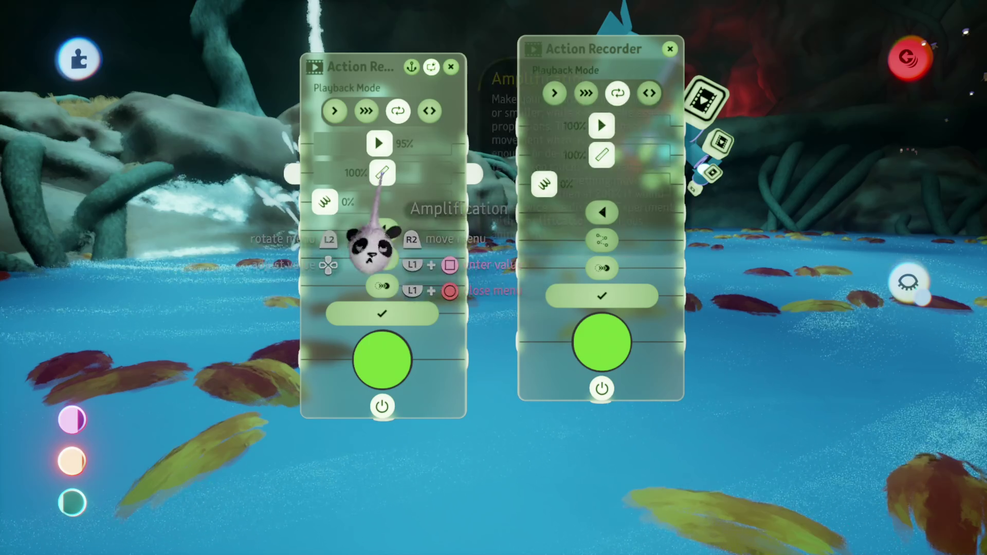
{"action": "mouse_move", "coordinate": [569, 156]}
{"action": "left_mouse_down"}
{"action": "mouse_move", "coordinate": [560, 155]}
{"action": "mouse_move", "coordinate": [569, 158]}
{"action": "left_mouse_up"}
{"action": "key", "text": "Escape"}
{"action": "key", "text": "Escape"}
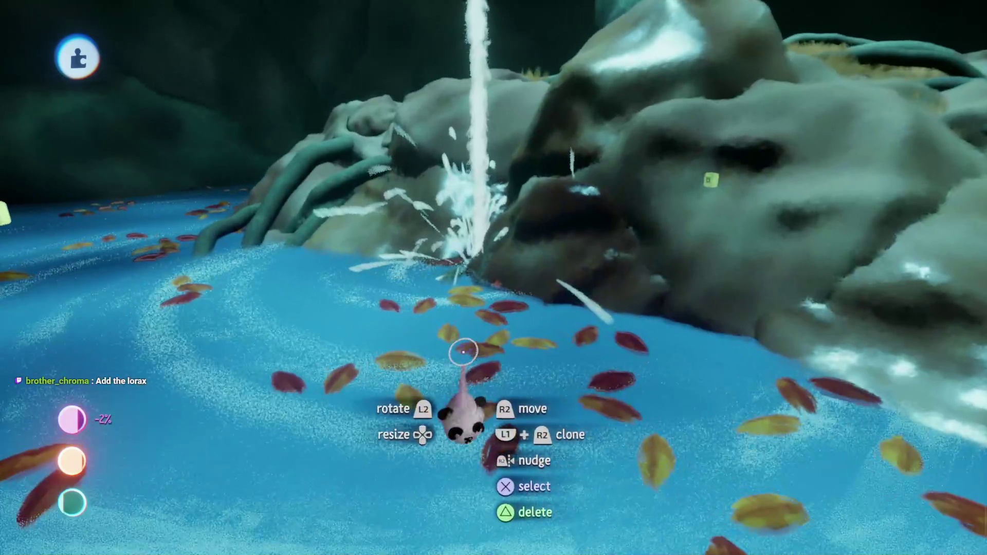
Check the leaf painting's Duplicates settings, then delete most of the leaf pile at the tree base
{"action": "key", "text": "Escape"}
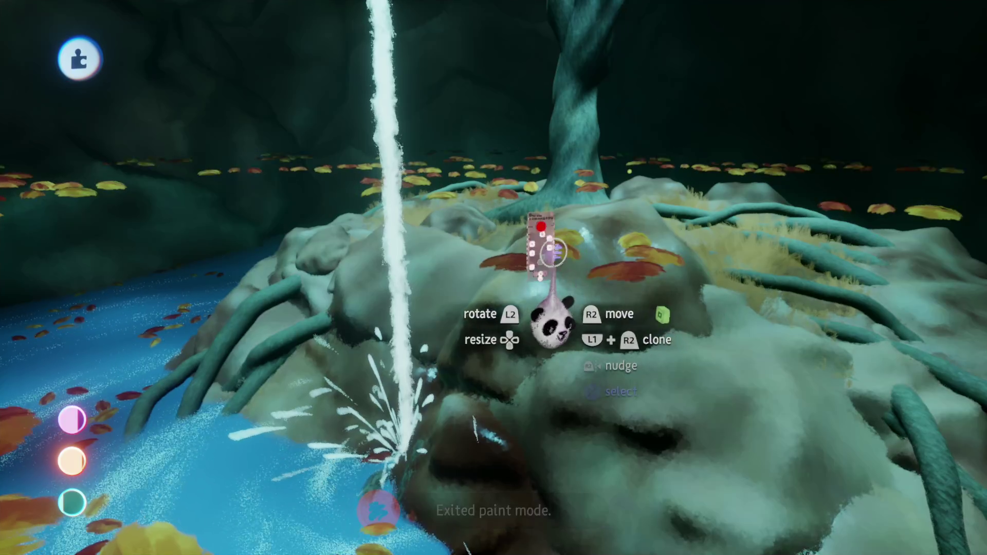
{"action": "left_click", "coordinate": [552, 252]}
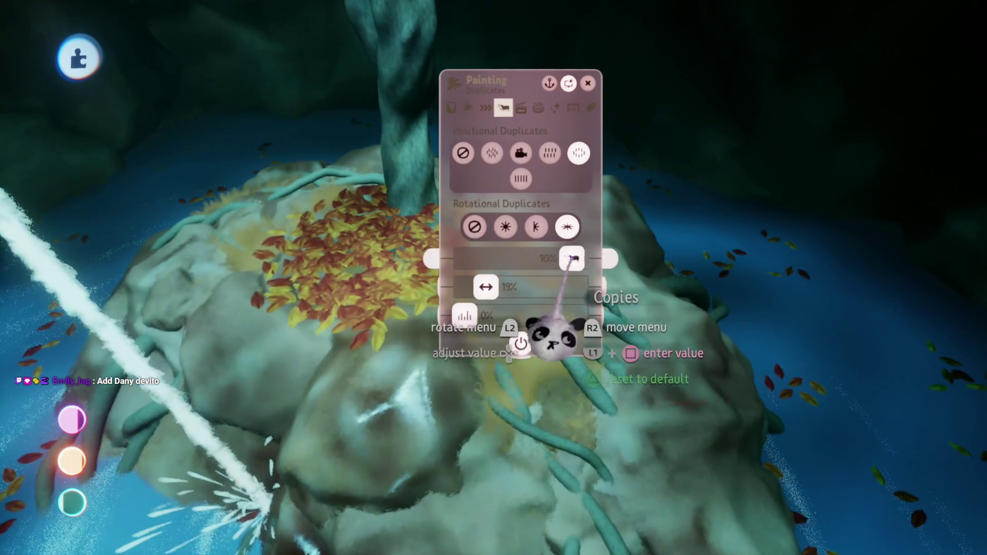
{"action": "key", "text": "Escape"}
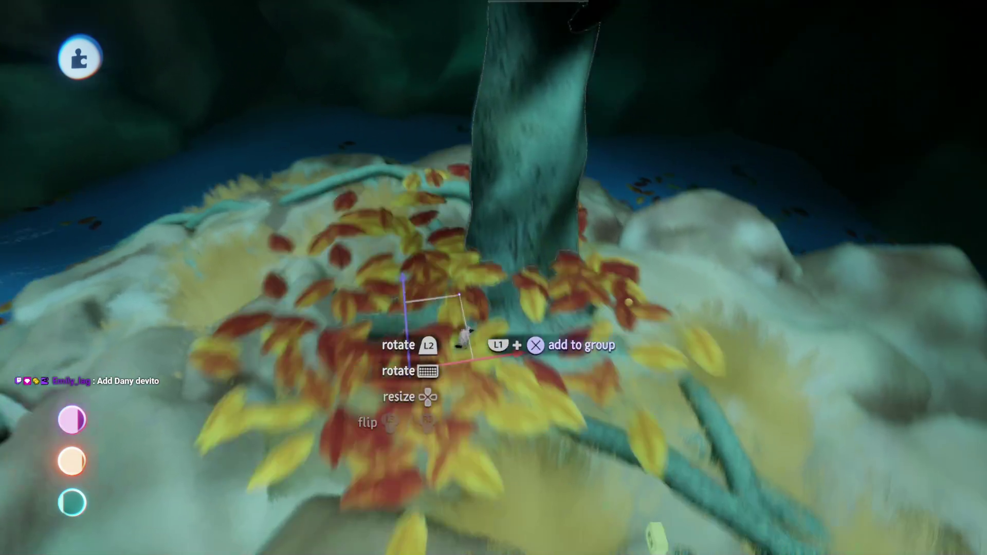
{"action": "mouse_move", "coordinate": [477, 175]}
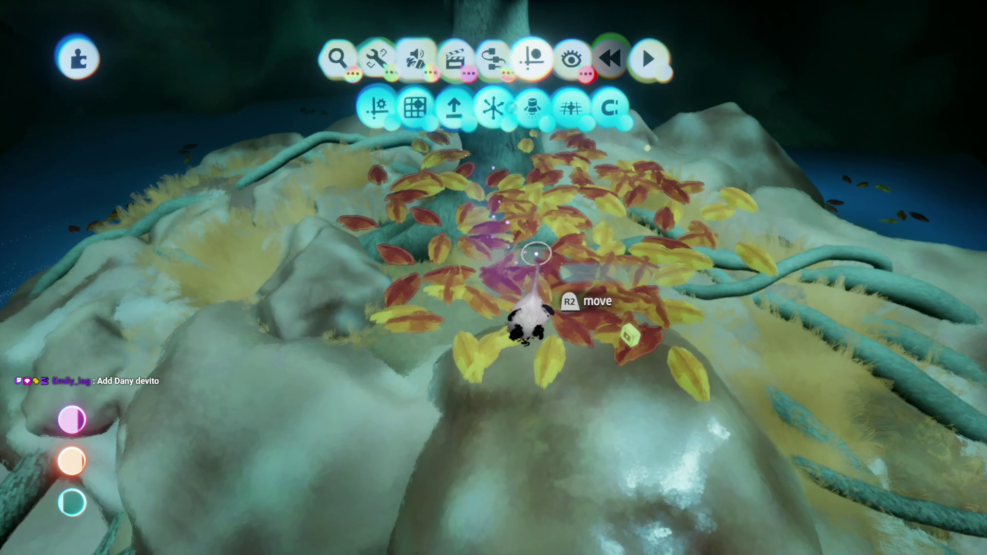
{"action": "key", "text": "Delete"}
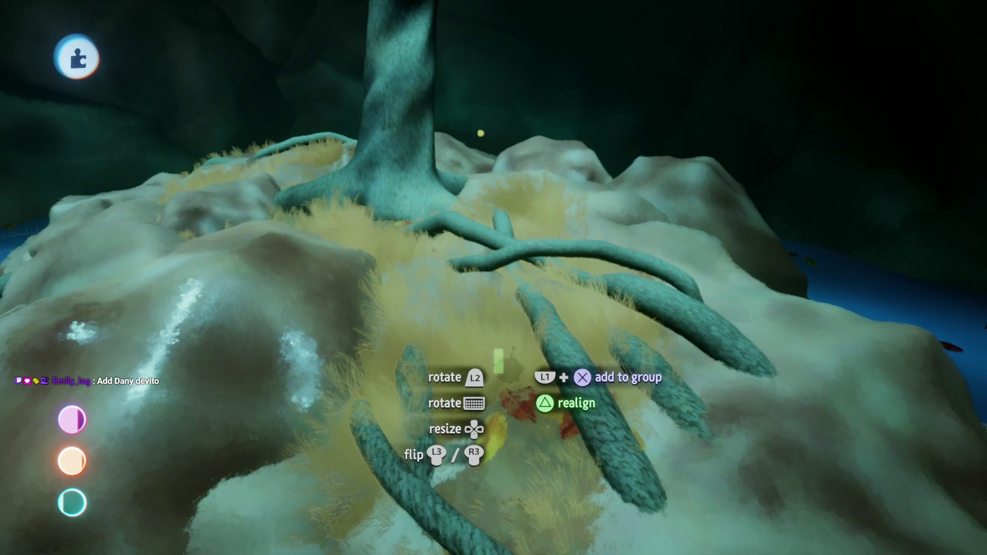
{"action": "key", "text": "ctrl+z"}
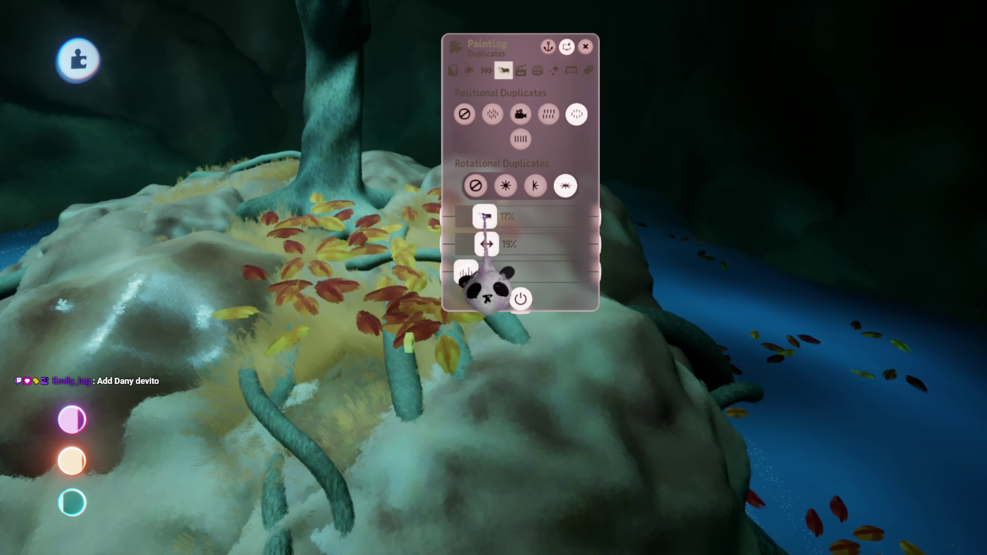
{"action": "key", "text": "Escape"}
{"action": "key", "text": "Delete"}
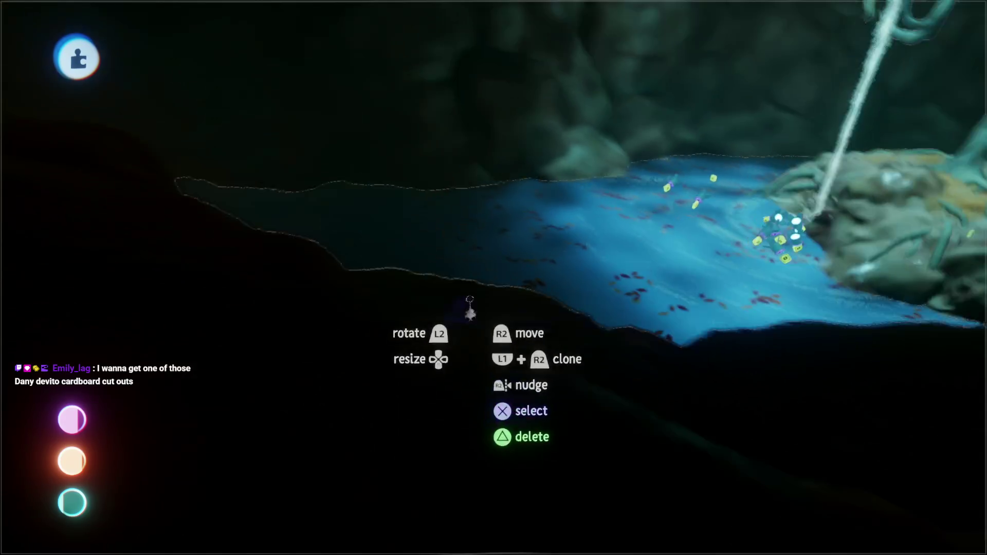
Leave sculpt mode, add a second object to the selection, and check the sculpture's settings
{"action": "key", "text": "Escape"}
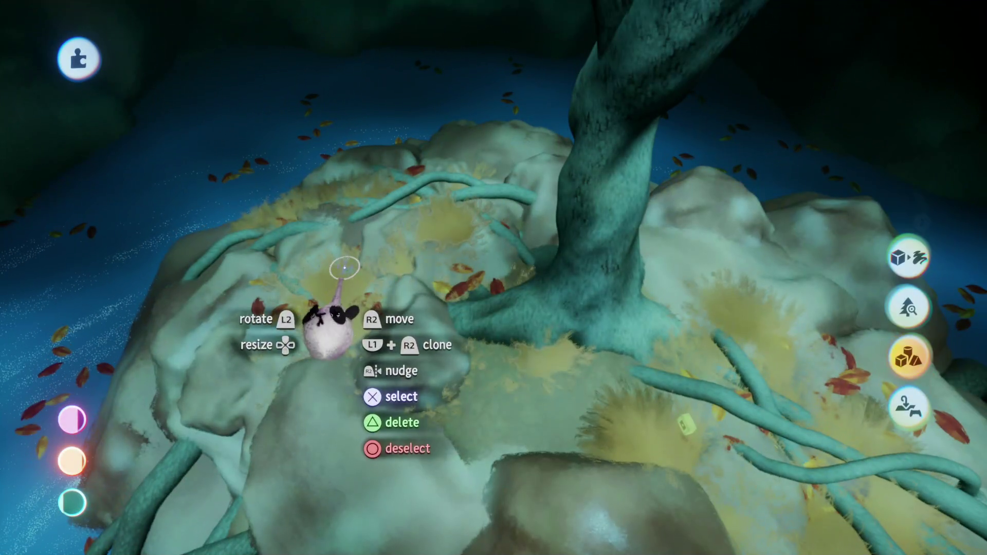
{"action": "left_click", "coordinate": [344, 267]}
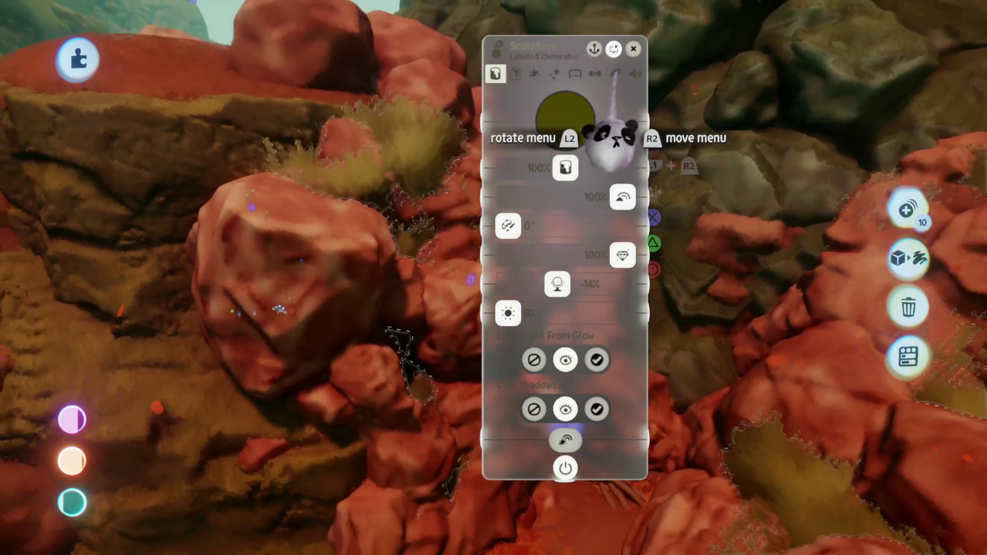
{"action": "left_click", "coordinate": [635, 73]}
{"action": "key", "text": "Escape"}
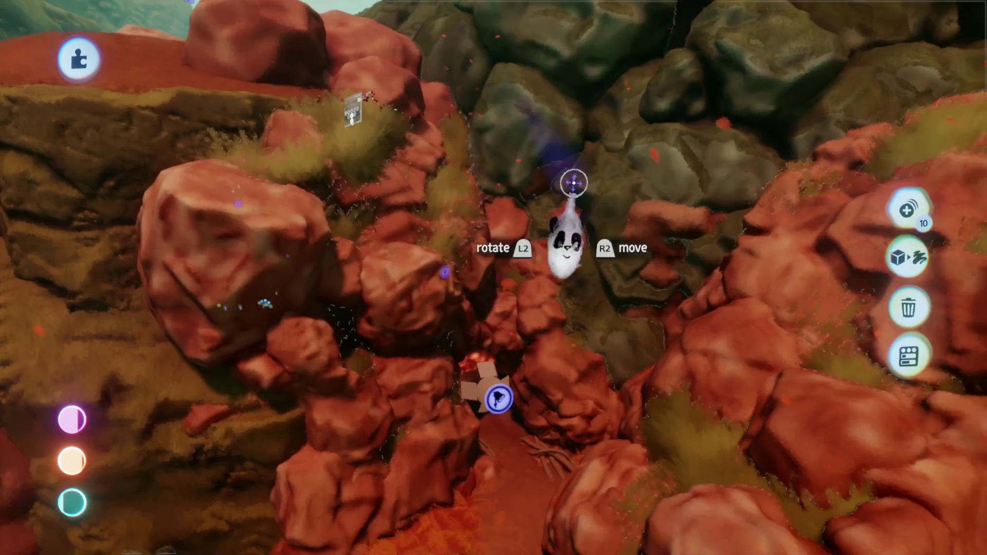
Choose Edit from the pause menu to reopen the Treetop Hideout dream for editing
{"action": "key", "text": "Escape"}
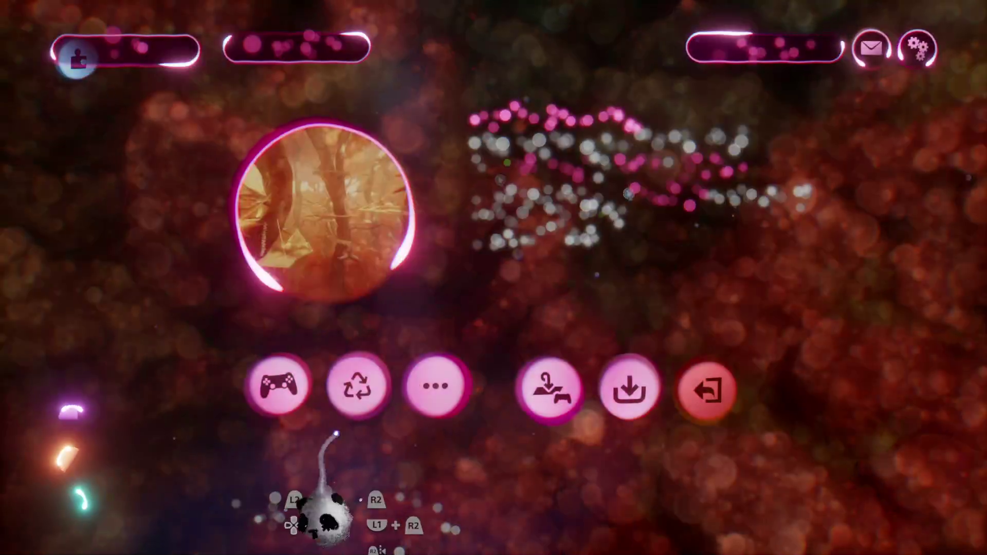
{"action": "left_click", "coordinate": [278, 383]}
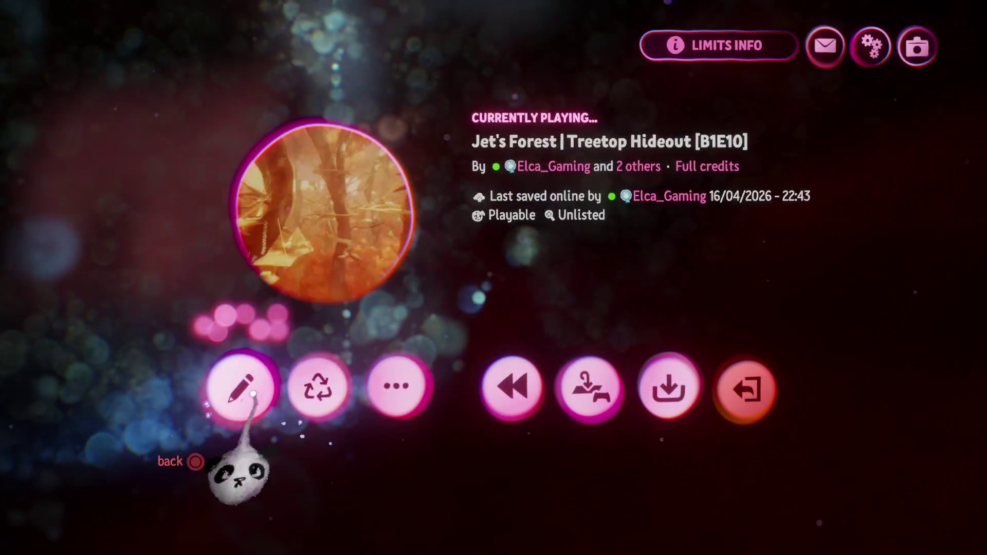
{"action": "left_click", "coordinate": [238, 388]}
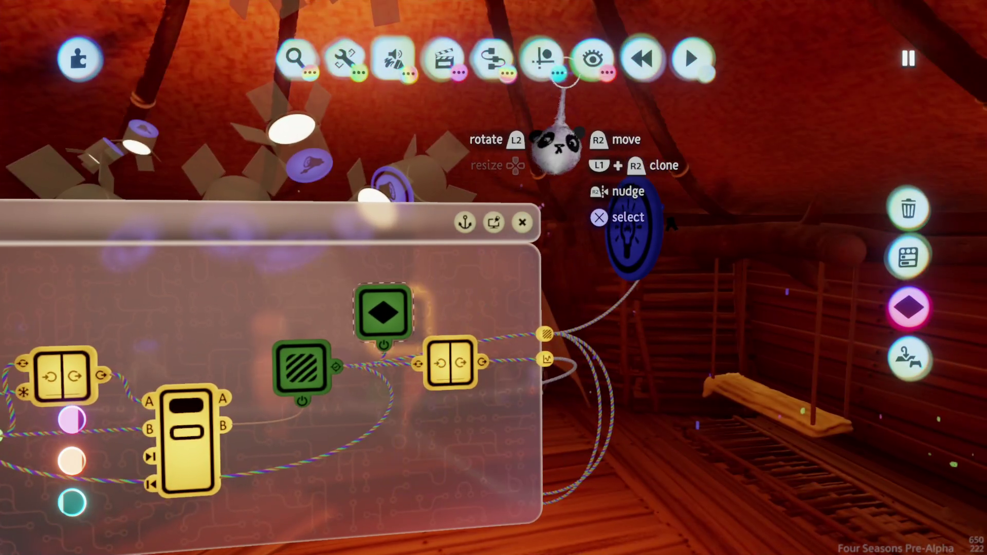
Close the guides and show/hide tool rows, then exit the microchip logic canvas
{"action": "left_click", "coordinate": [559, 74]}
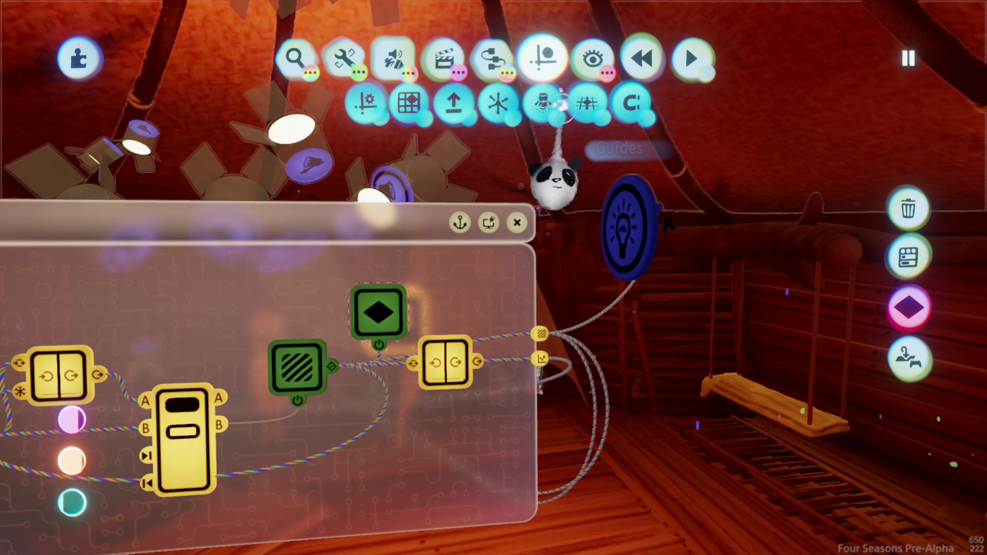
{"action": "left_click", "coordinate": [591, 108]}
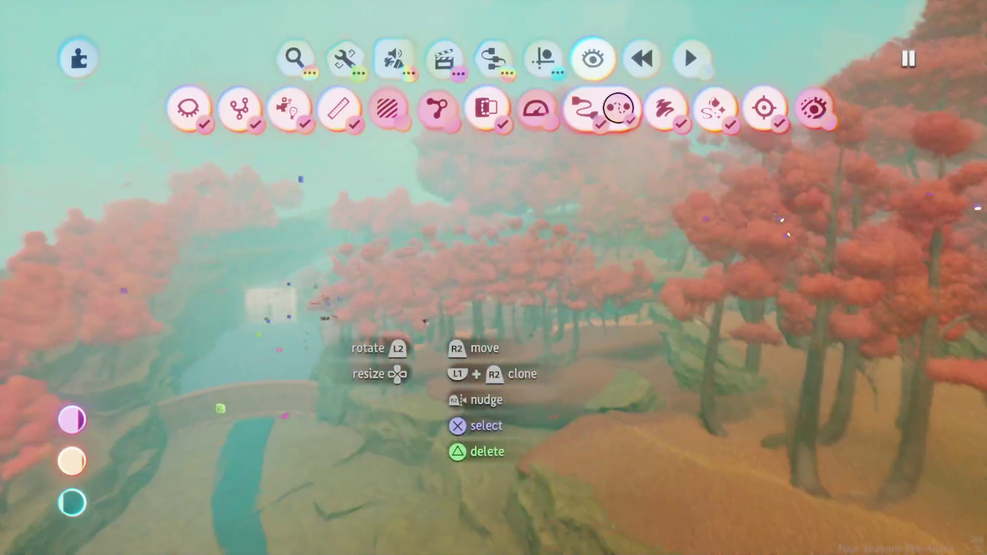
{"action": "key", "text": "Escape"}
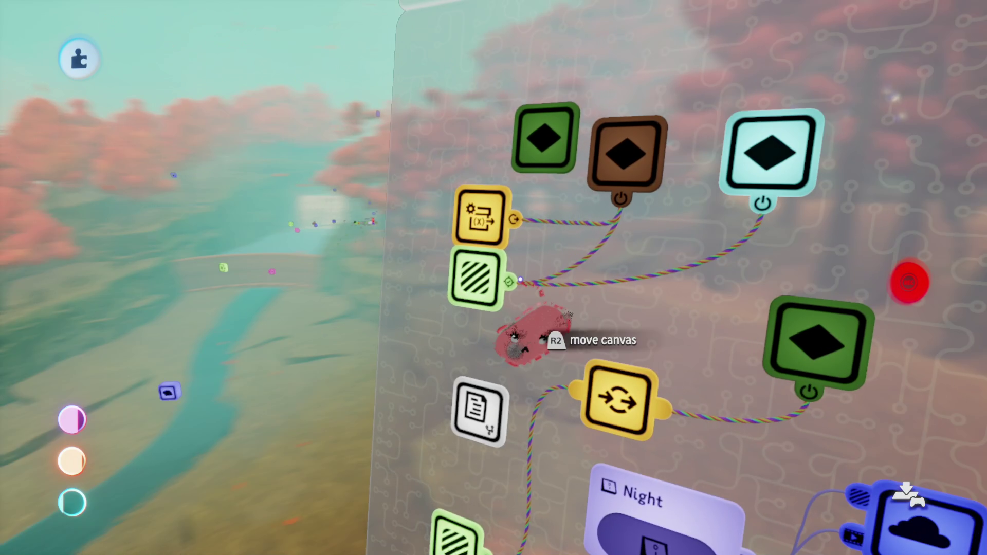
{"action": "key", "text": "Escape"}
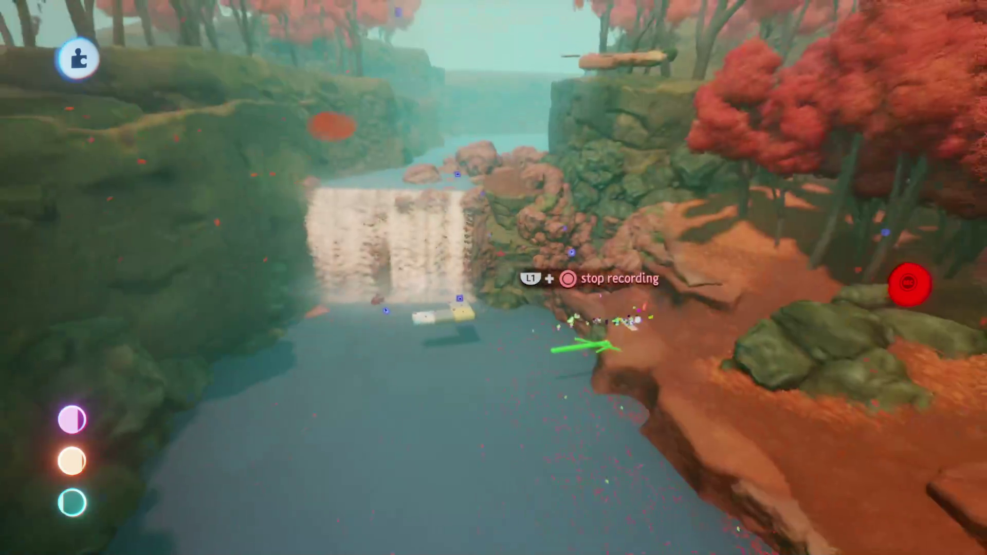
Briefly test-play the waterfall scene, stop it, and switch to Sound mode
{"action": "key", "text": "Escape"}
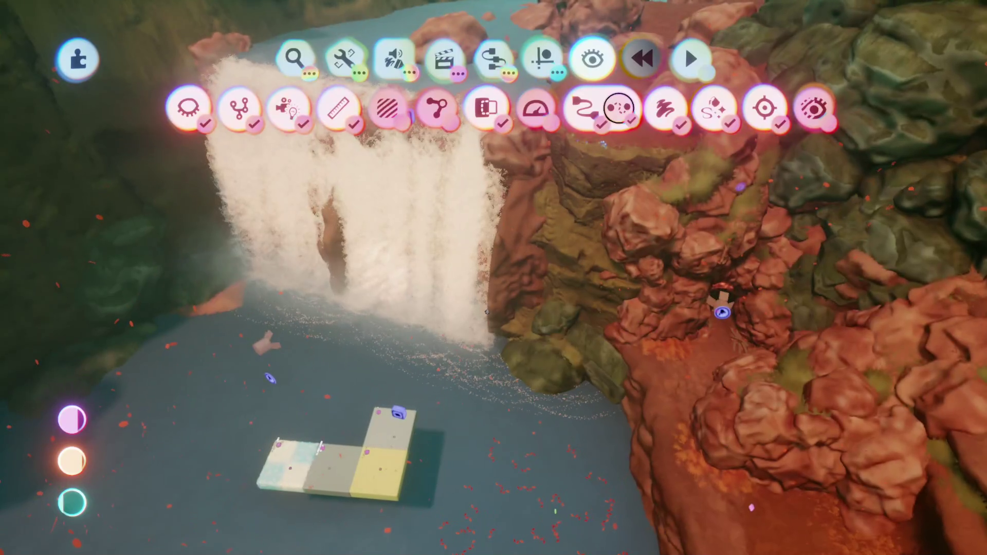
{"action": "key", "text": "space"}
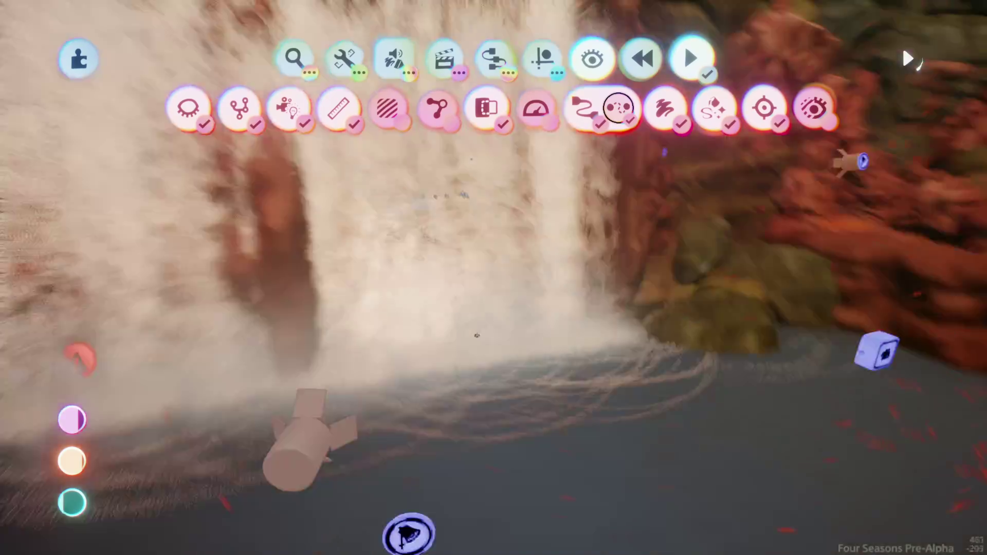
{"action": "key", "text": "space"}
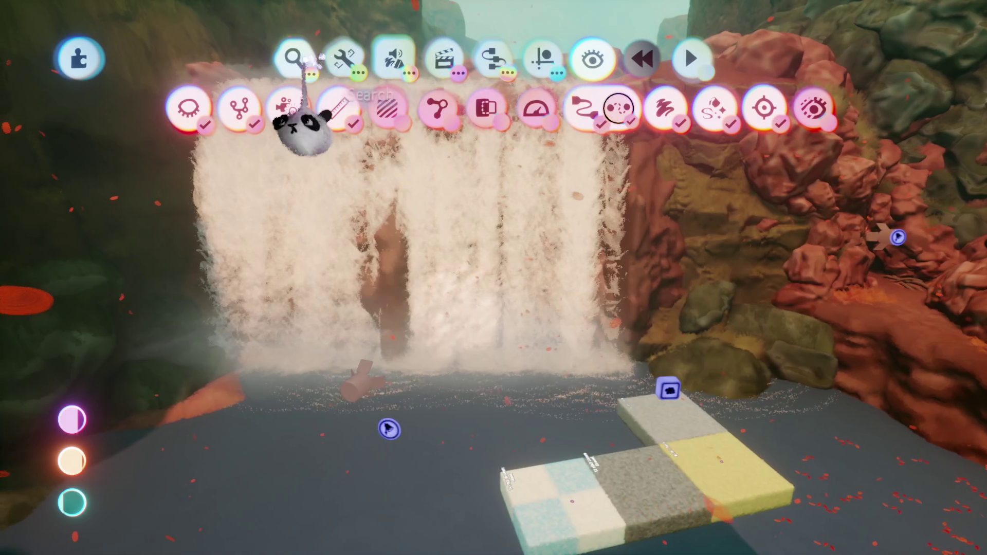
{"action": "mouse_move", "coordinate": [429, 84]}
{"action": "left_click", "coordinate": [540, 103]}
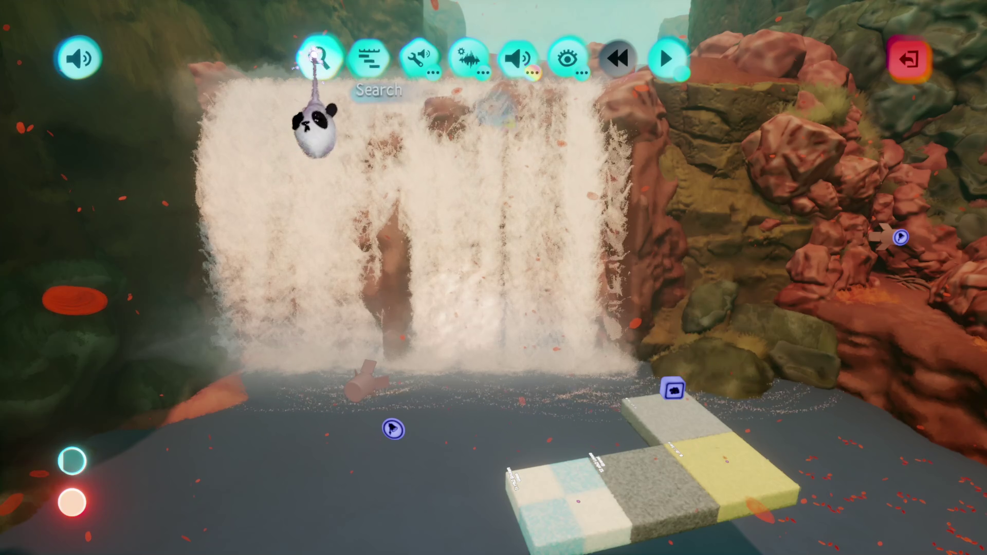
Browse Mm Sound Effects > Ambient Spots > Water Loops and pick up the Trickling Stream loop
{"action": "left_click", "coordinate": [468, 106]}
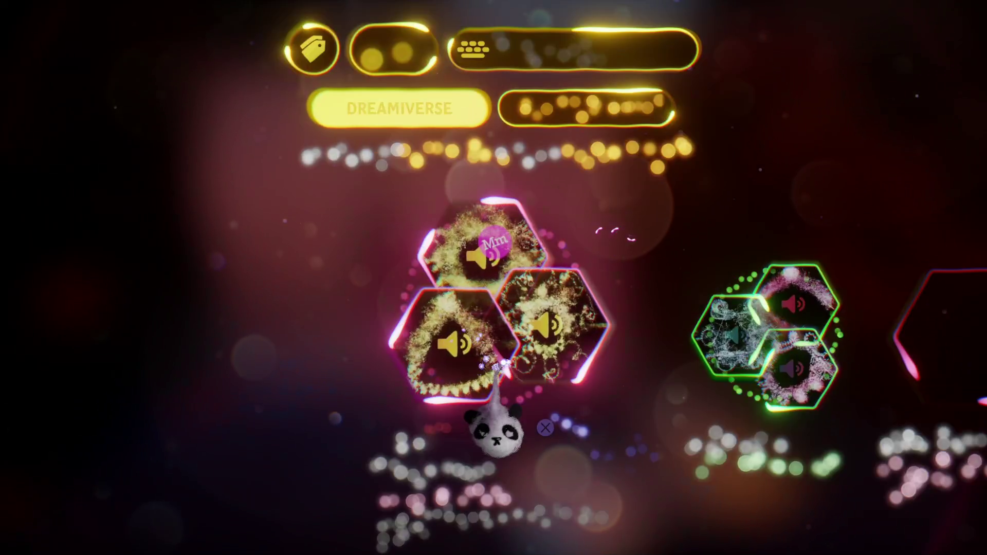
{"action": "left_click", "coordinate": [480, 360]}
{"action": "mouse_move", "coordinate": [456, 238]}
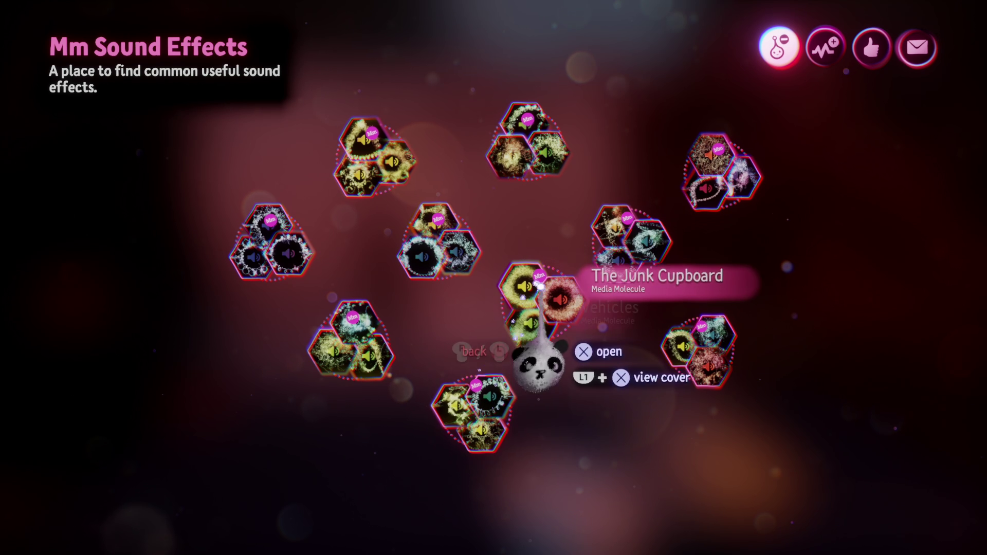
{"action": "left_click", "coordinate": [538, 149]}
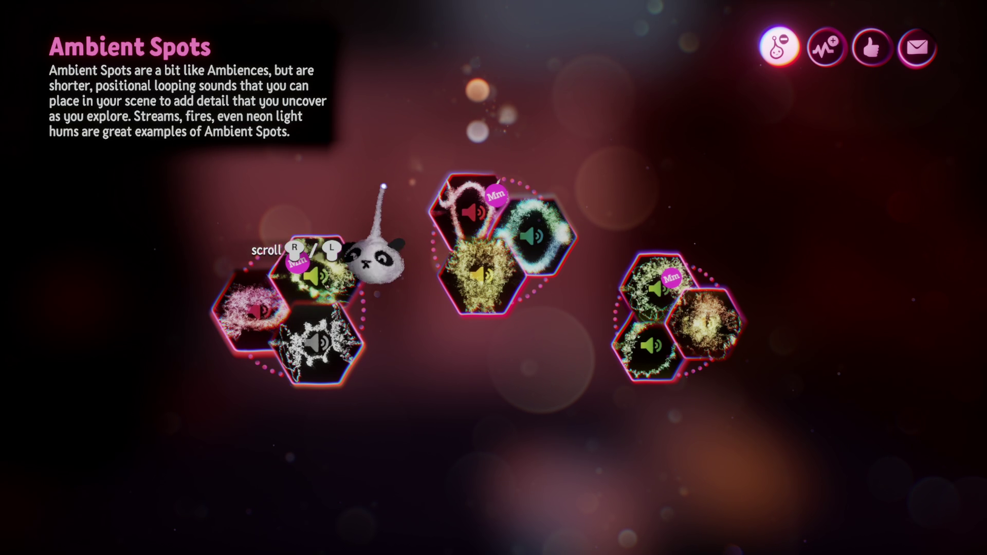
{"action": "left_click", "coordinate": [513, 249]}
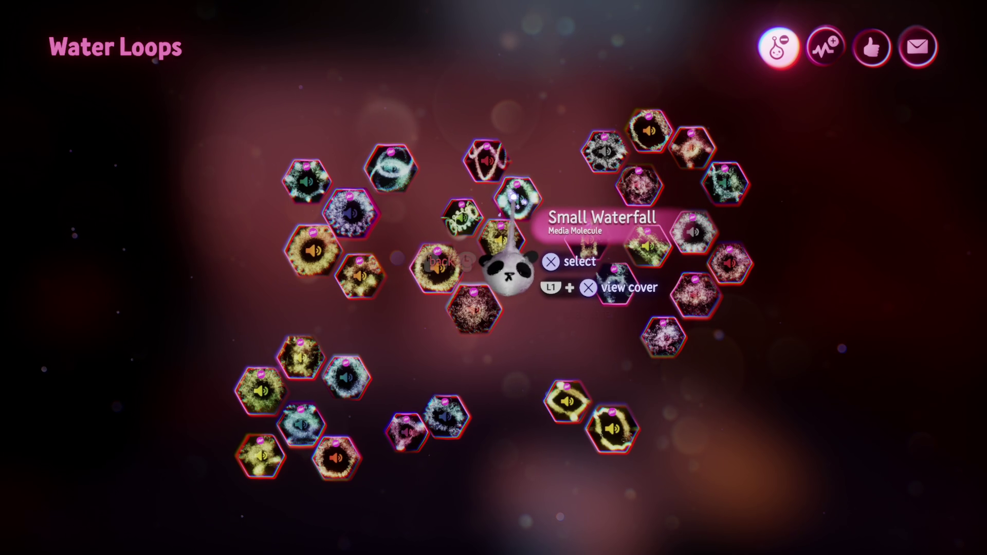
{"action": "left_click", "coordinate": [469, 227]}
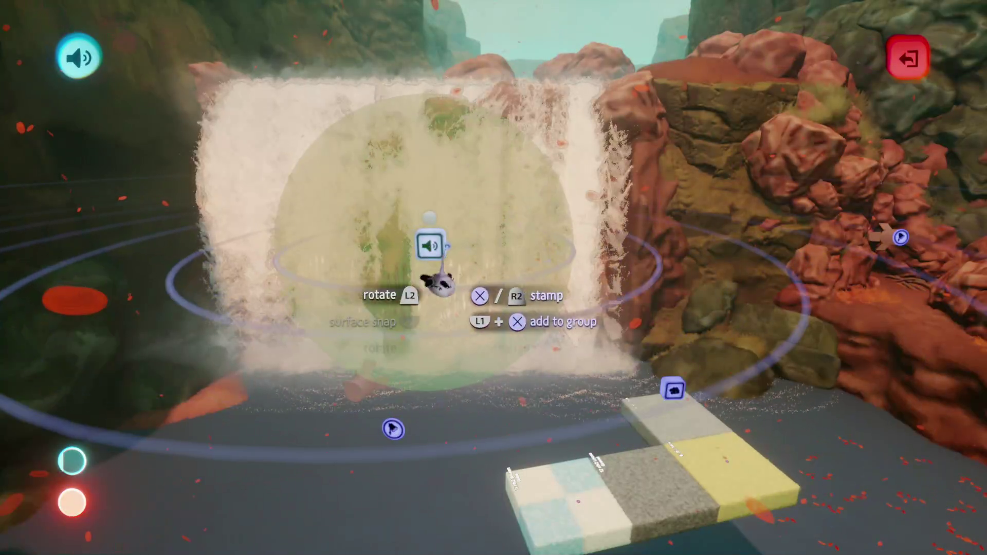
Swap to the Roaring Waterfall loop, enlarge it to about 562%, and stamp it before the falls
{"action": "left_click", "coordinate": [432, 242]}
{"action": "left_click", "coordinate": [469, 108]}
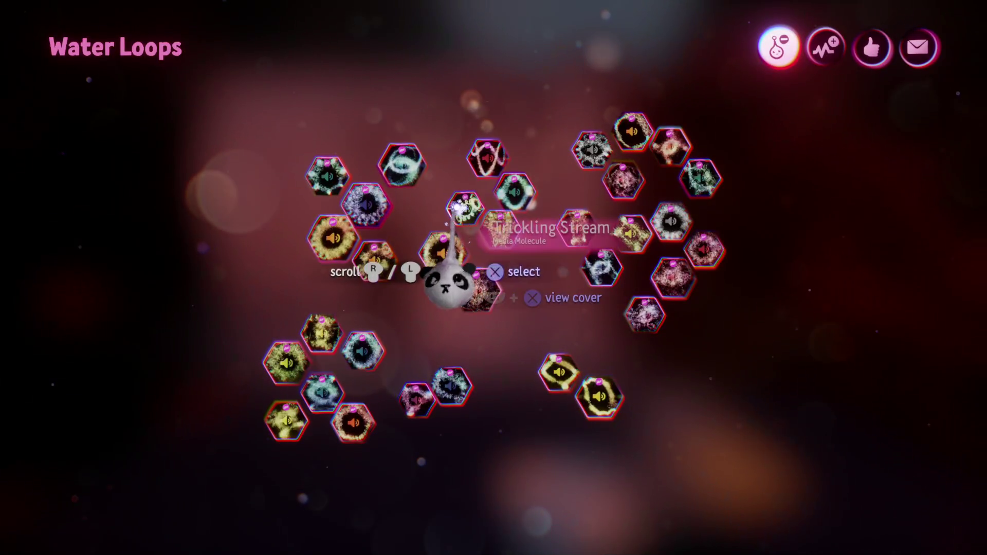
{"action": "left_click", "coordinate": [501, 229]}
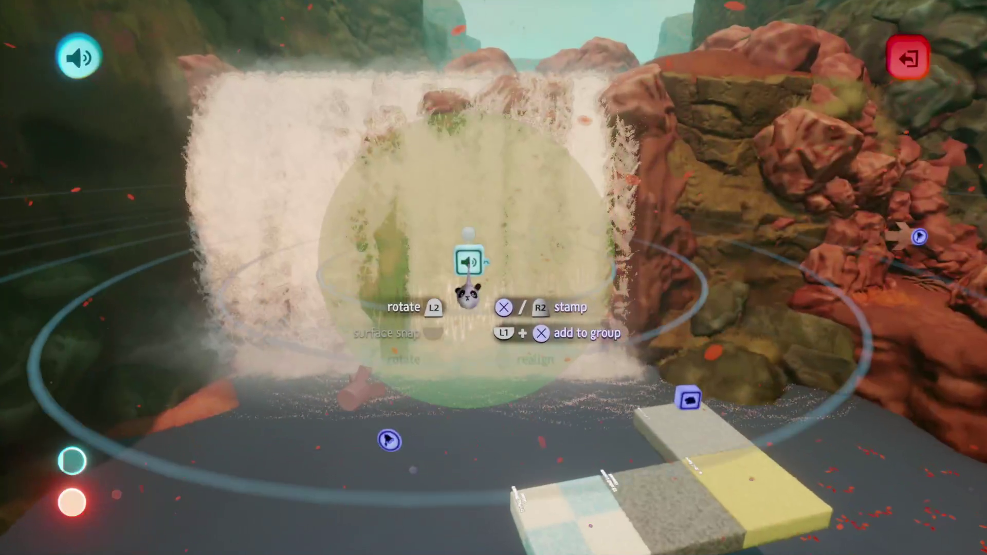
{"action": "scroll", "coordinate": [480, 242], "scroll_direction": "up", "scroll_amount": 5}
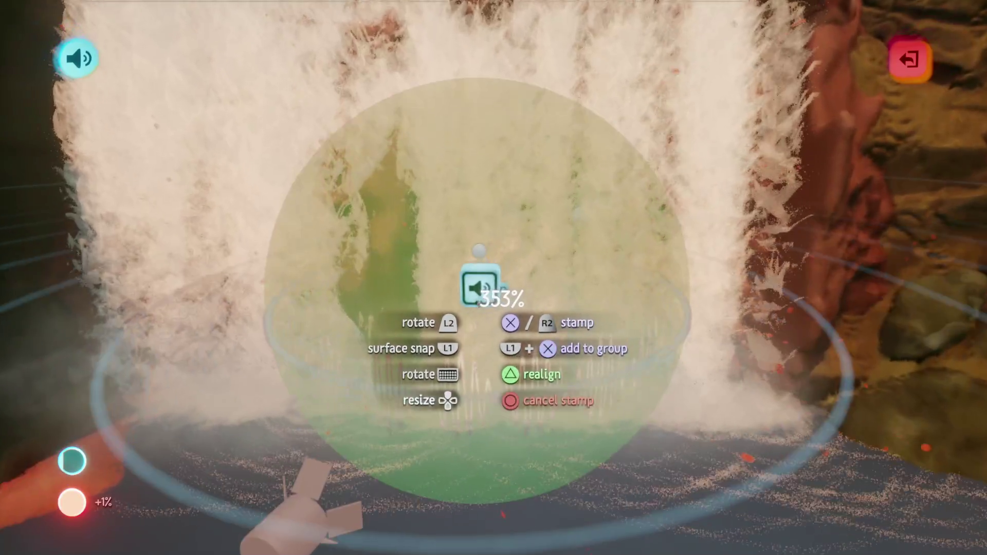
{"action": "scroll", "coordinate": [446, 336], "scroll_direction": "up", "scroll_amount": 5}
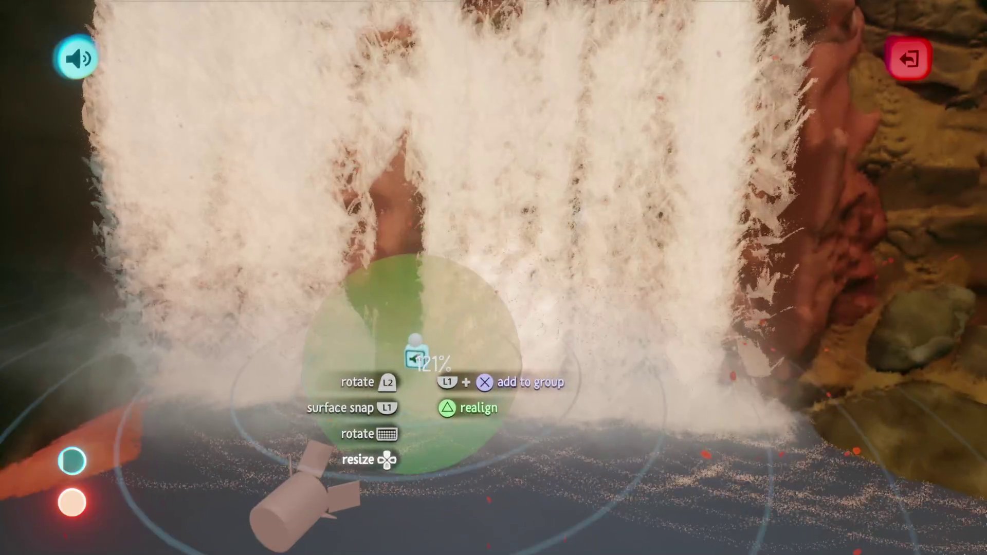
{"action": "scroll", "coordinate": [407, 247], "scroll_direction": "up", "scroll_amount": 4}
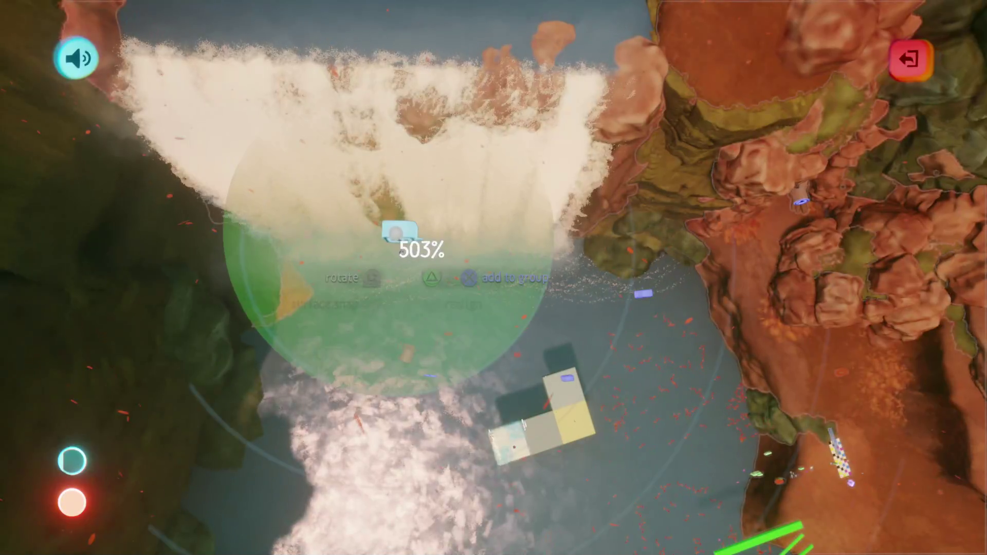
{"action": "scroll", "coordinate": [383, 224], "scroll_direction": "up", "scroll_amount": 4}
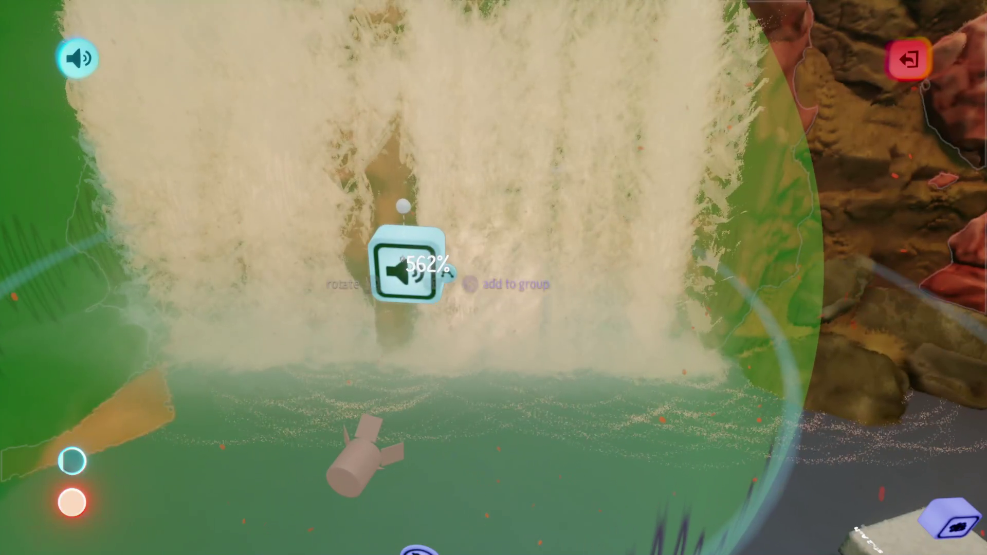
{"action": "left_click_drag", "start_coordinate": [447, 271], "coordinate": [447, 273]}
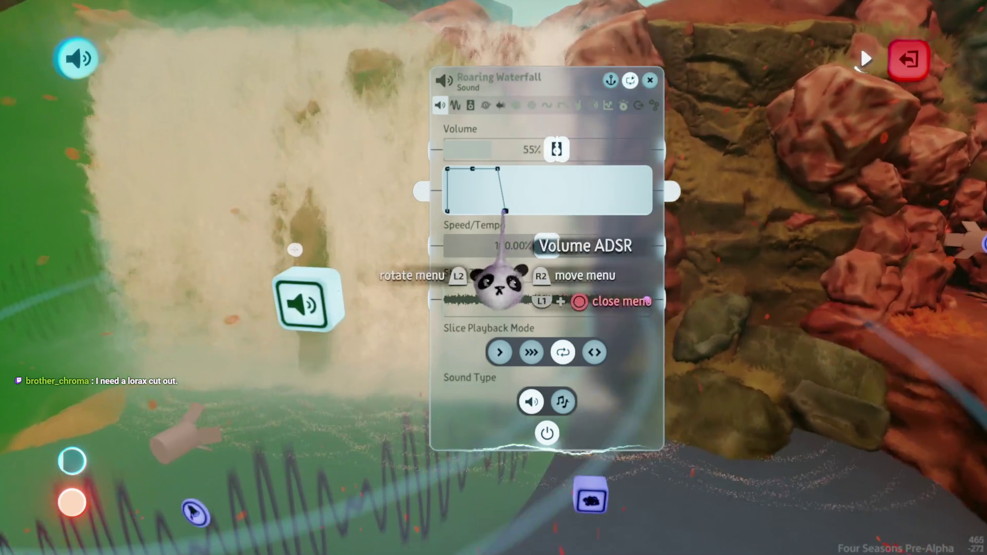
Lengthen the Roaring Waterfall's volume fade-out and lower its high-cut frequency
{"action": "left_click_drag", "start_coordinate": [505, 211], "coordinate": [535, 211]}
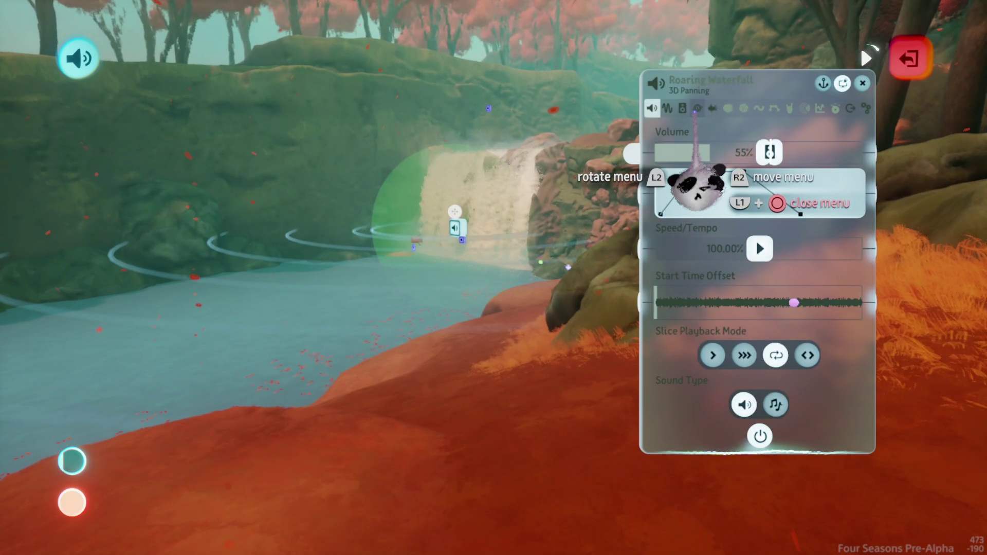
{"action": "left_click", "coordinate": [698, 109]}
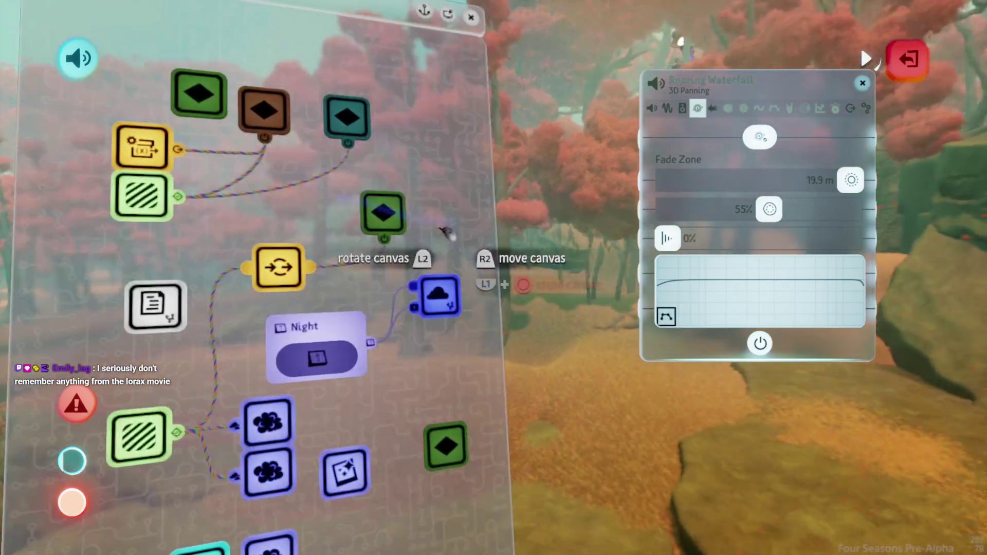
{"action": "key", "text": "Escape"}
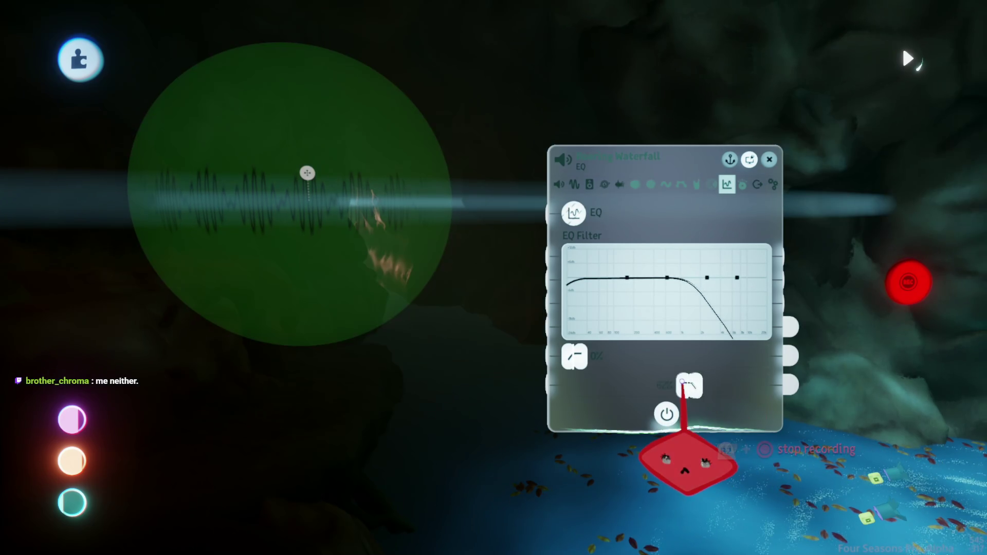
{"action": "mouse_move", "coordinate": [682, 383]}
{"action": "left_mouse_down"}
{"action": "mouse_move", "coordinate": [644, 385]}
{"action": "mouse_move", "coordinate": [653, 384]}
{"action": "left_mouse_up"}
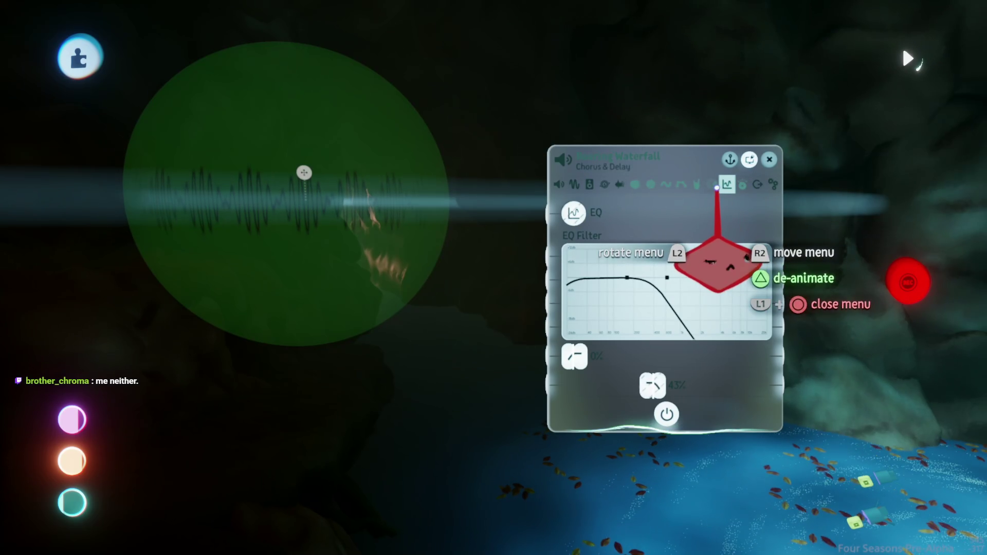
Add about 27% reverb and move the start time offset later in the clip
{"action": "left_click", "coordinate": [713, 185]}
{"action": "left_click", "coordinate": [618, 184]}
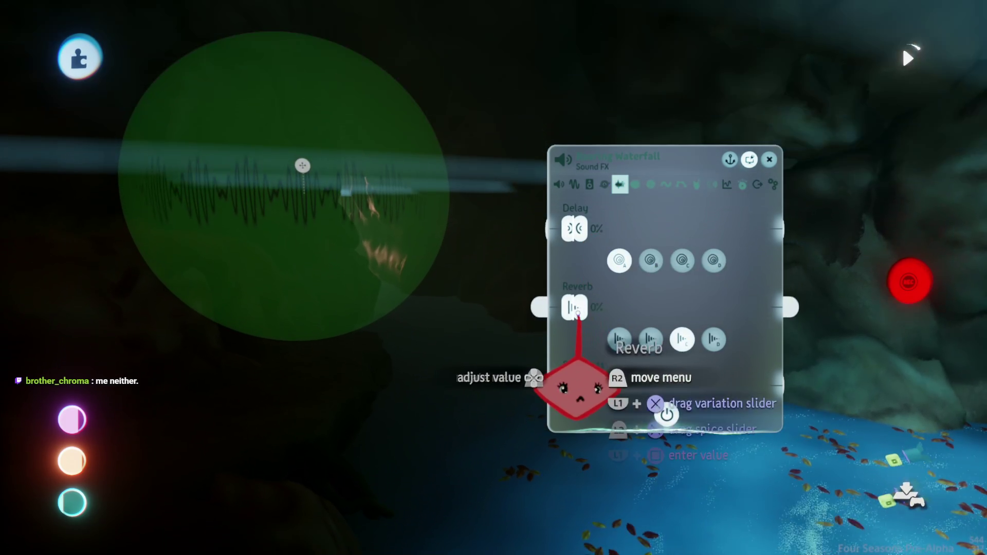
{"action": "left_click_drag", "start_coordinate": [574, 307], "coordinate": [626, 307]}
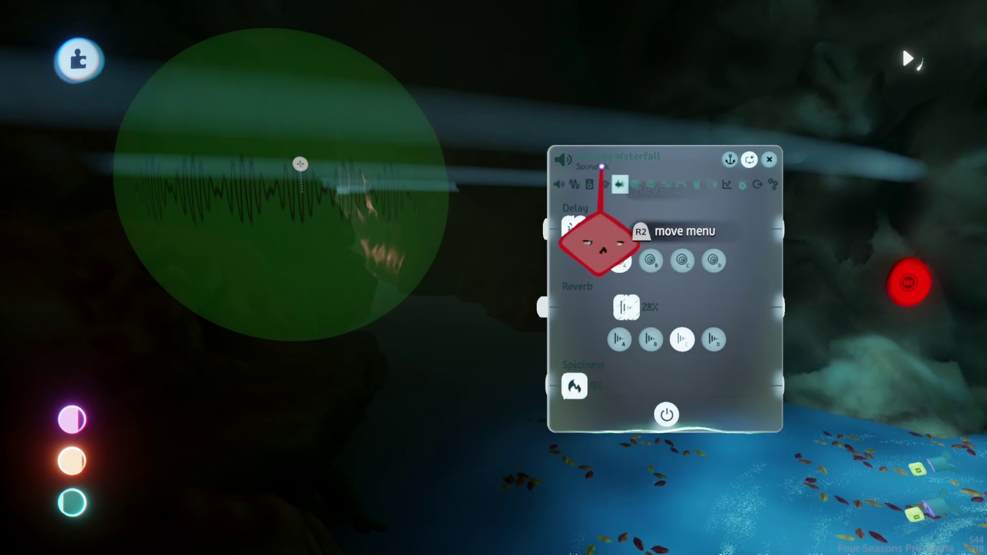
{"action": "left_click", "coordinate": [560, 184]}
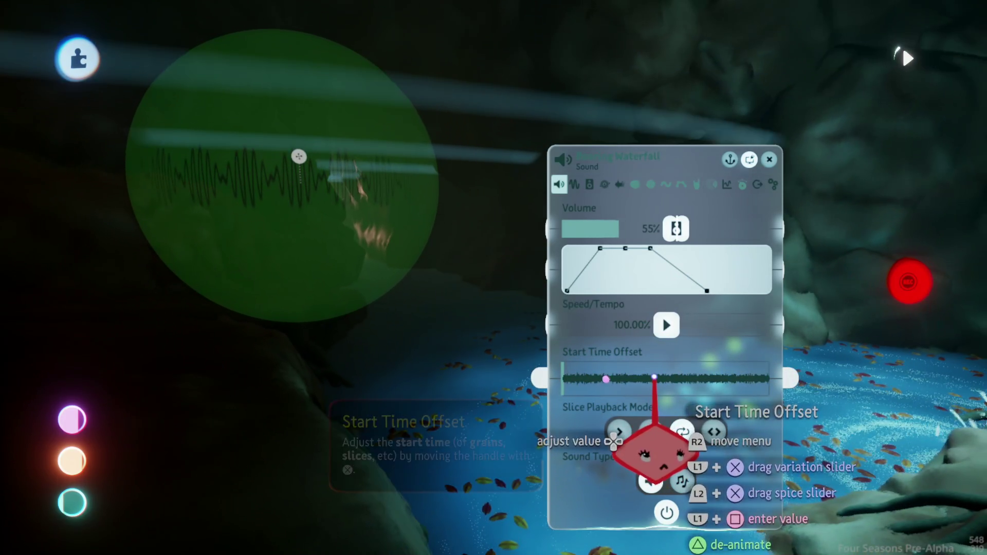
{"action": "left_click", "coordinate": [650, 379]}
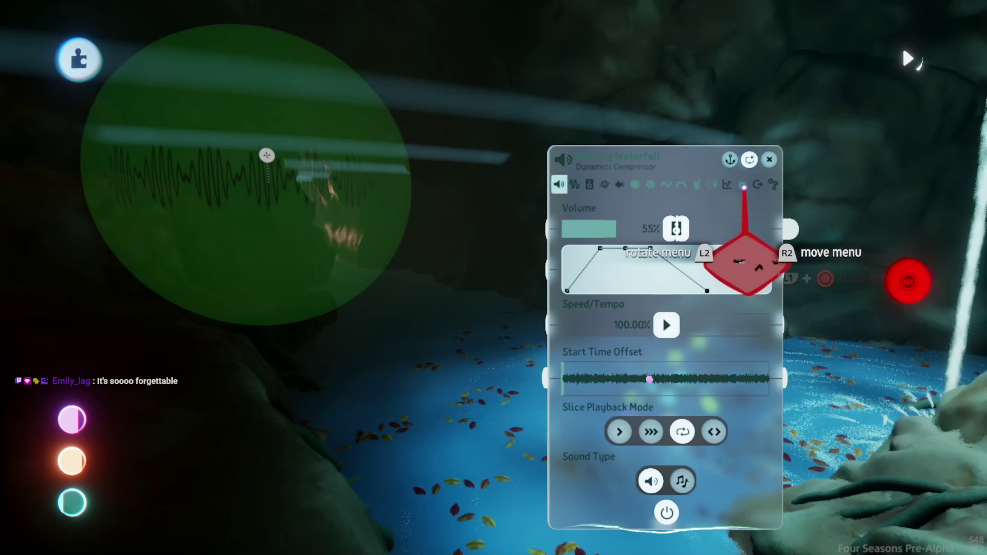
Set the EQ high cut to about 29% and raise the first EQ point for a low-peaking curve
{"action": "left_click", "coordinate": [726, 184]}
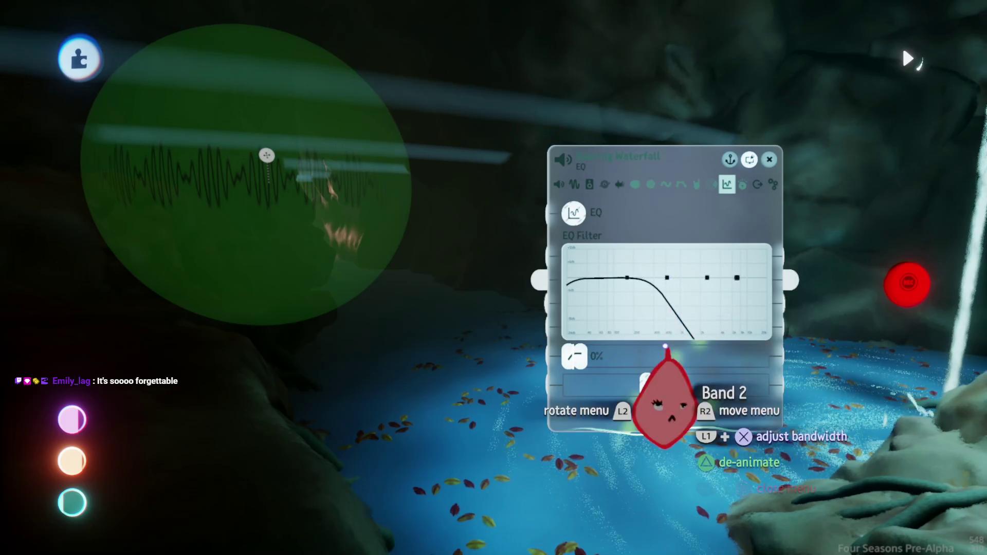
{"action": "mouse_move", "coordinate": [653, 466]}
{"action": "left_mouse_down"}
{"action": "mouse_move", "coordinate": [609, 465]}
{"action": "mouse_move", "coordinate": [630, 465]}
{"action": "left_mouse_up"}
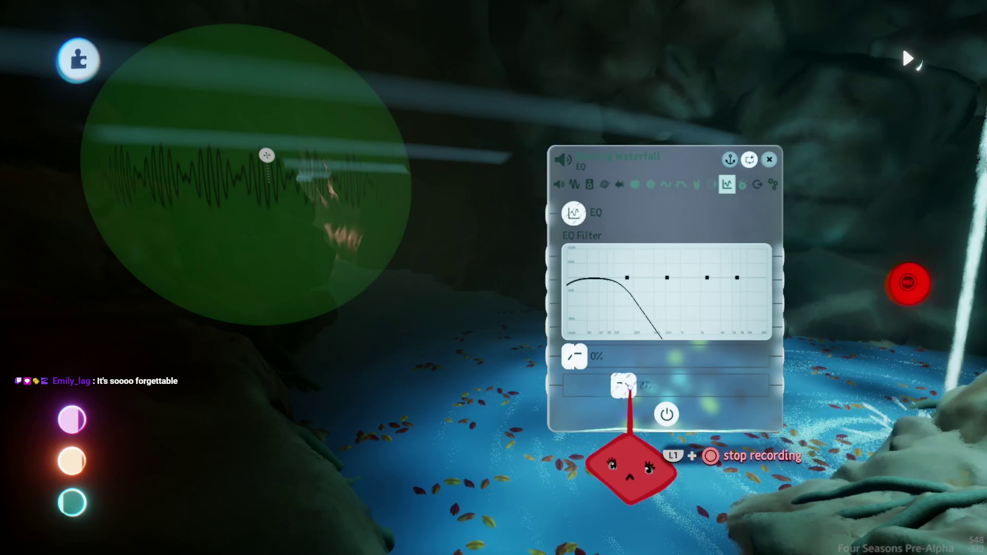
{"action": "left_click_drag", "start_coordinate": [630, 386], "coordinate": [634, 387]}
{"action": "mouse_move", "coordinate": [628, 278]}
{"action": "left_mouse_down"}
{"action": "mouse_move", "coordinate": [573, 248]}
{"action": "mouse_move", "coordinate": [610, 270]}
{"action": "mouse_move", "coordinate": [586, 274]}
{"action": "left_mouse_up"}
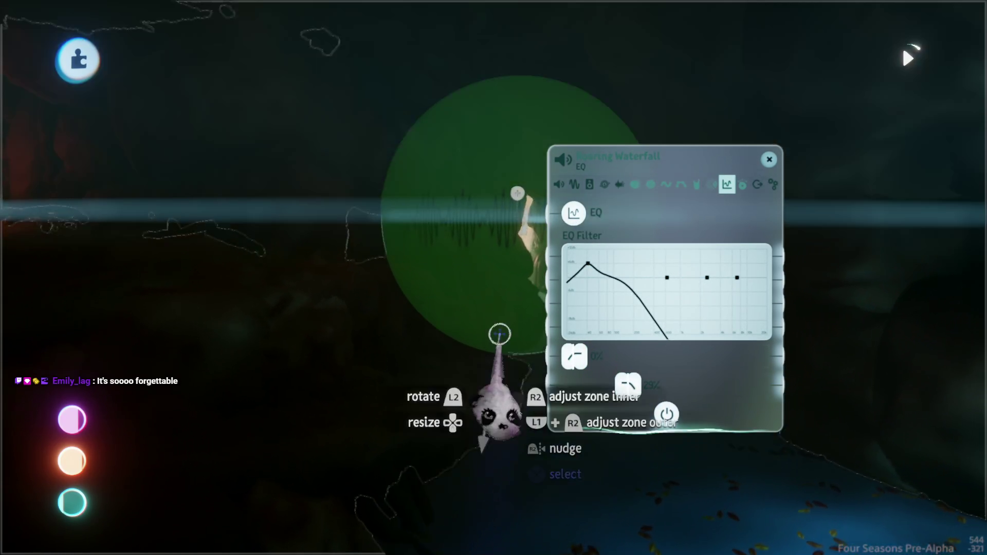
{"action": "mouse_move", "coordinate": [461, 310]}
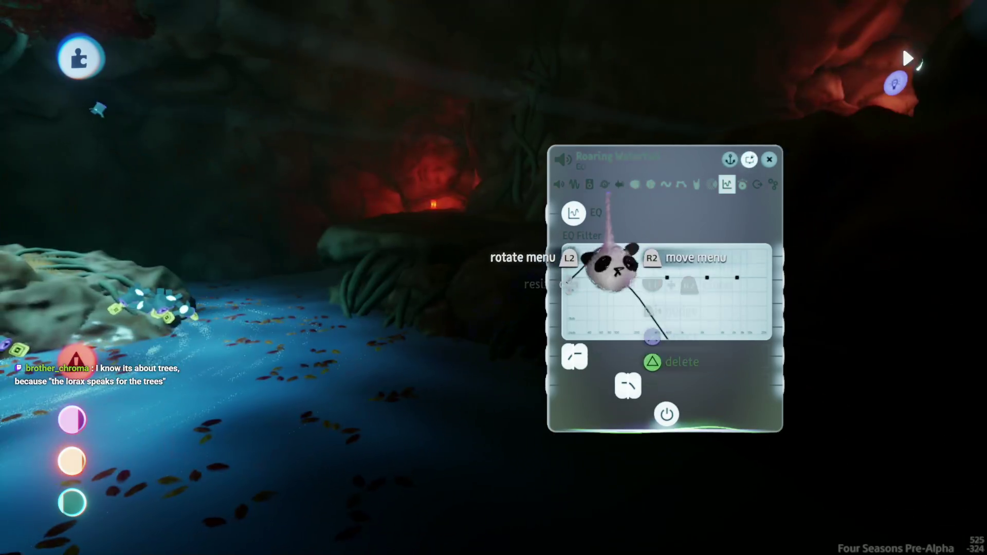
Leave the Roaring Waterfall's panning settings and return to the creation tools over the rock island
{"action": "left_click", "coordinate": [589, 184]}
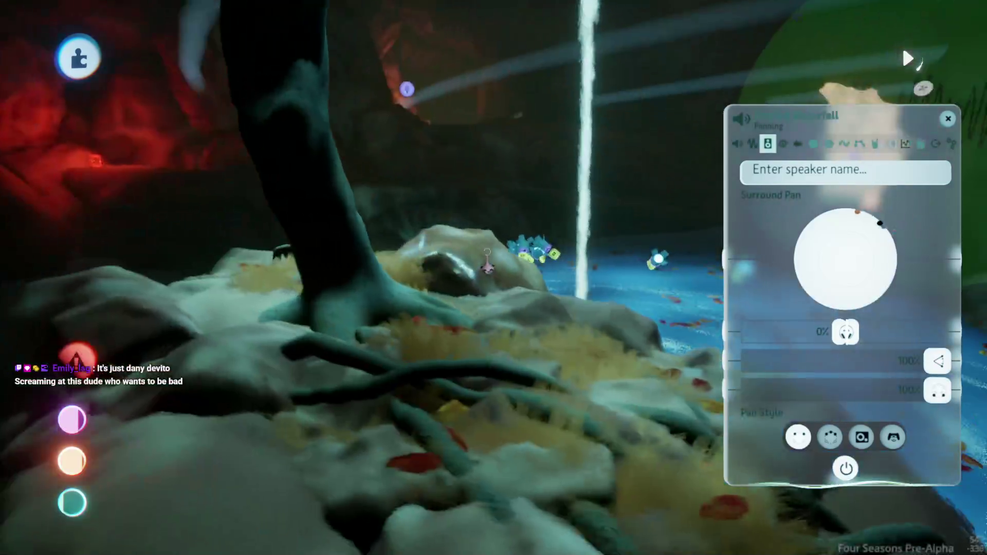
{"action": "key", "text": "Escape"}
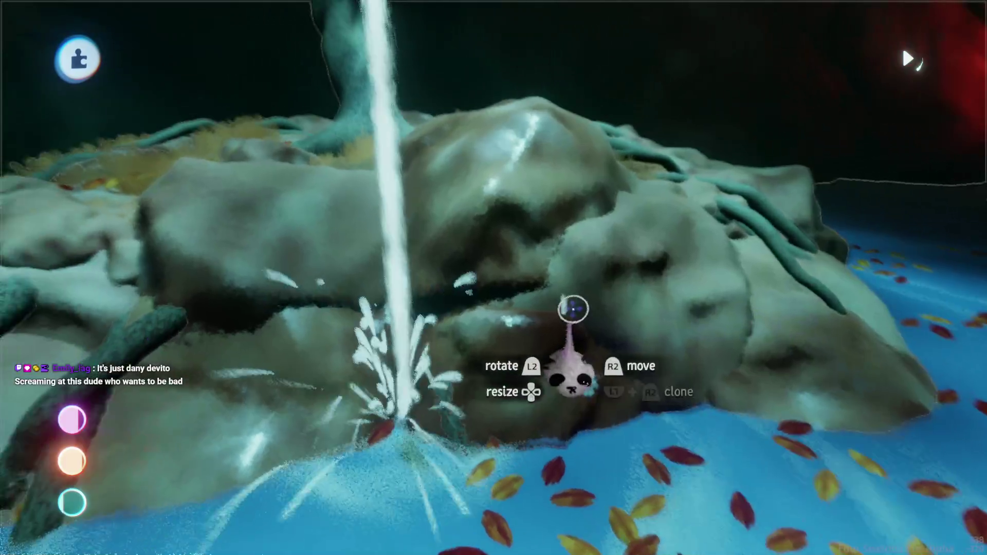
{"action": "key", "text": "Escape"}
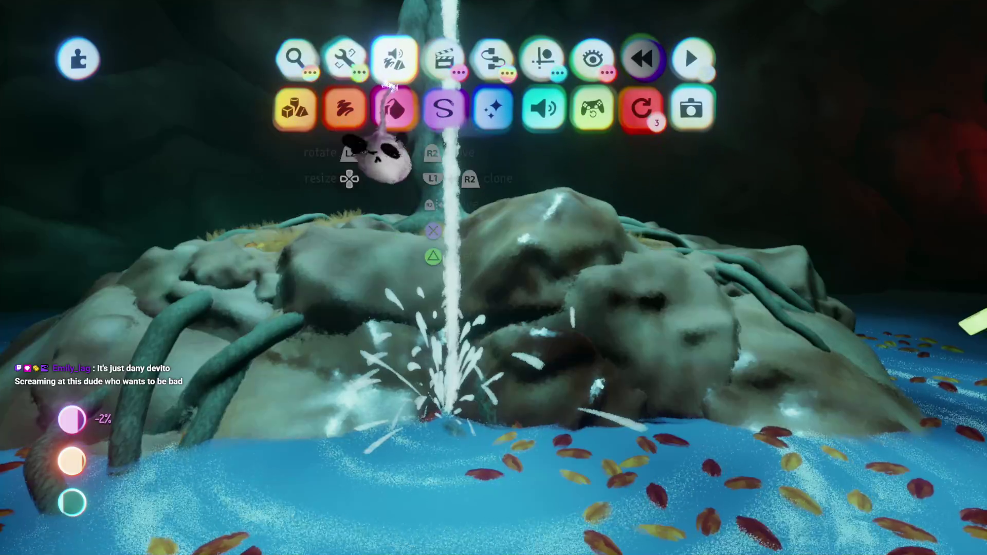
Pick a Babbling Brook loop from Water Loops, enlarge it, and stamp it at the waterfall base
{"action": "left_click", "coordinate": [509, 95]}
{"action": "left_click", "coordinate": [507, 118]}
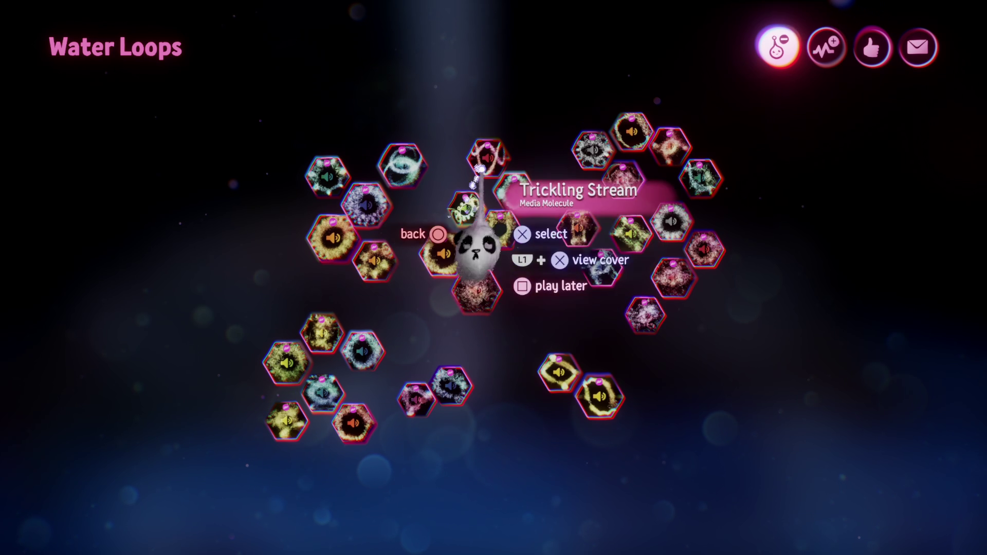
{"action": "left_click", "coordinate": [480, 169]}
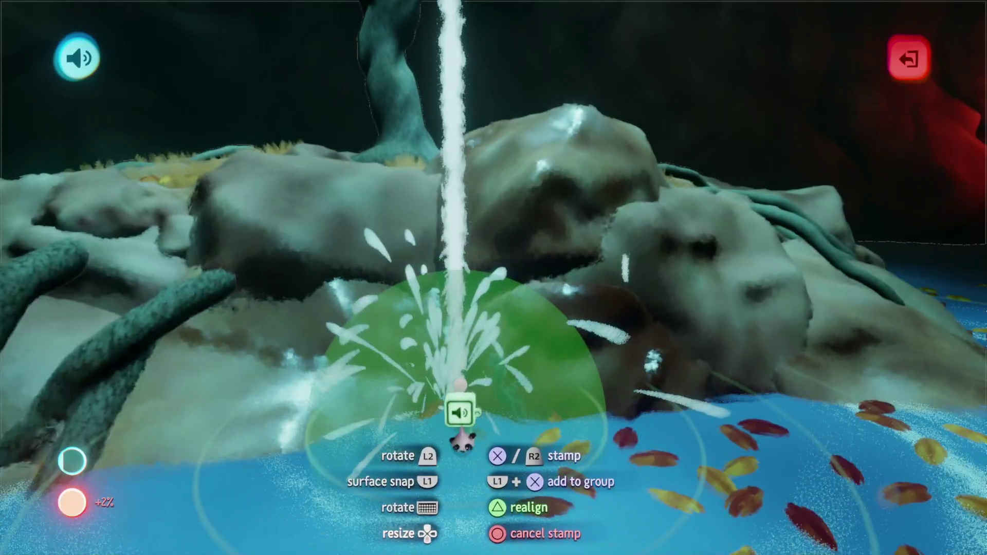
{"action": "key", "text": "Up"}
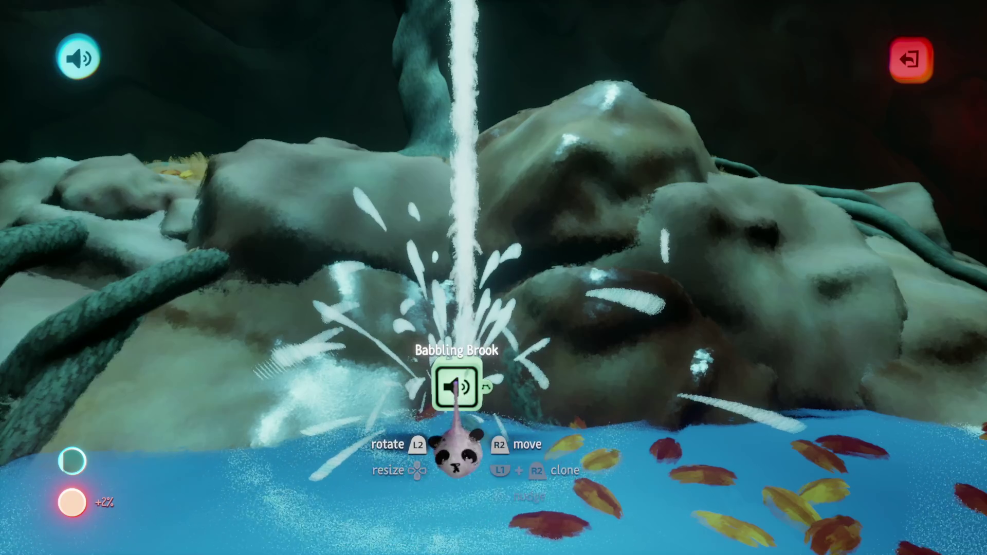
{"action": "left_click", "coordinate": [456, 387]}
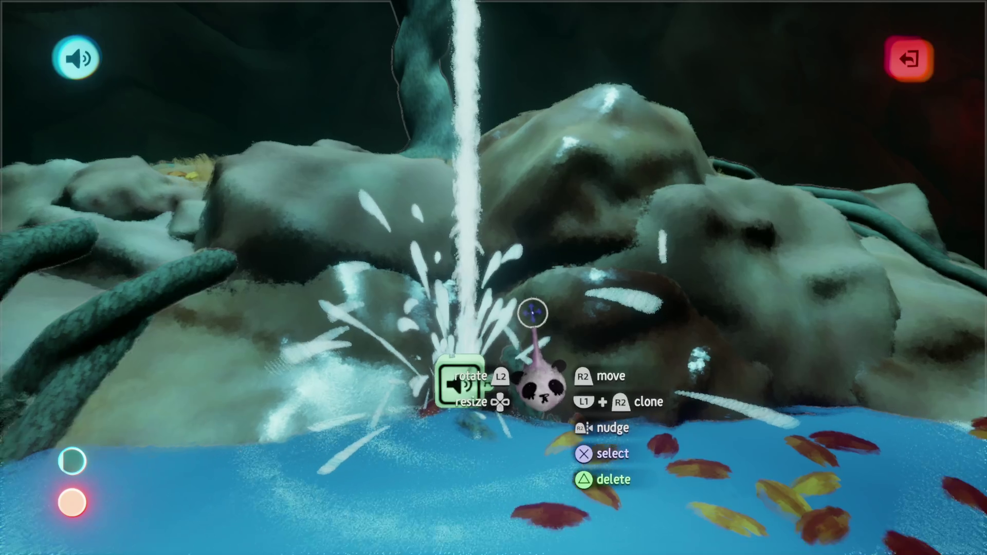
Leave placing mode and open the placed brook sound's settings
{"action": "mouse_move", "coordinate": [531, 315]}
{"action": "left_mouse_down"}
{"action": "mouse_move", "coordinate": [509, 335]}
{"action": "mouse_move", "coordinate": [410, 317]}
{"action": "mouse_move", "coordinate": [467, 261]}
{"action": "left_mouse_up"}
{"action": "key", "text": "Escape"}
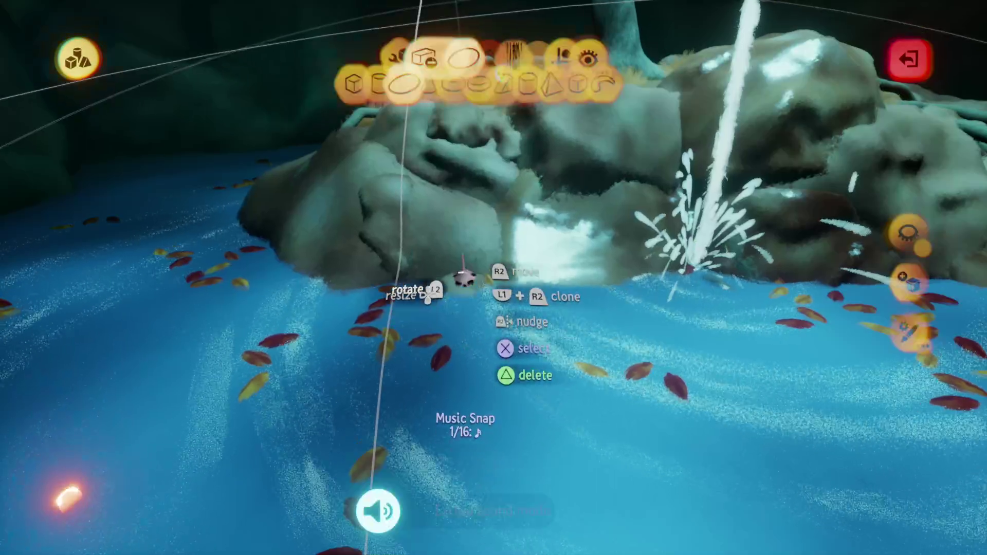
{"action": "key", "text": "Escape"}
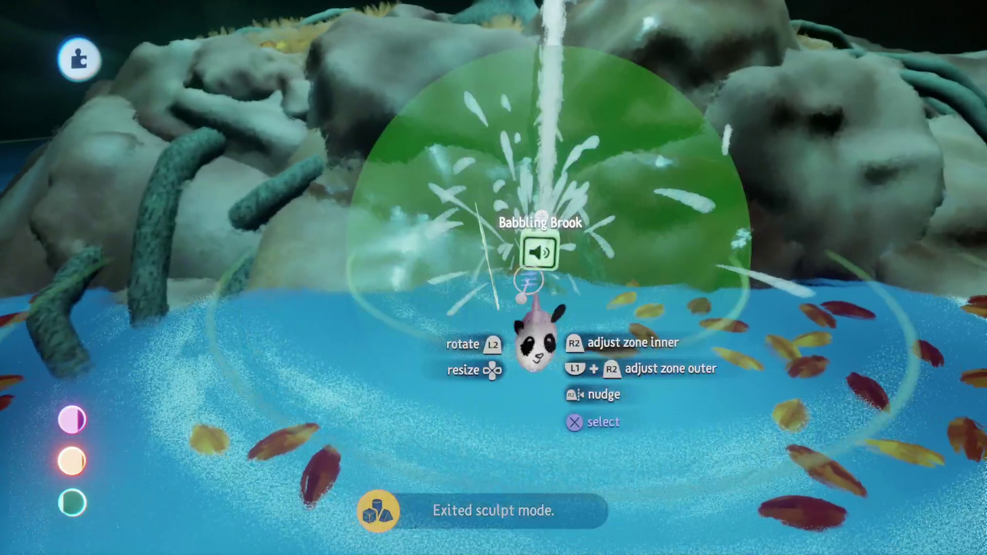
{"action": "left_click", "coordinate": [538, 252]}
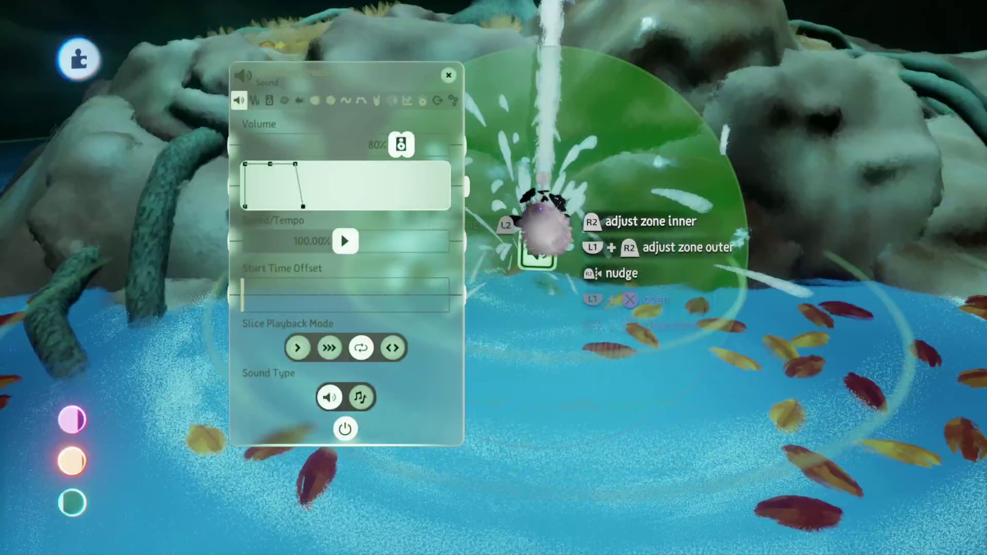
Set the Babbling Brook's stereo width and rear speakers volume to 100%
{"action": "mouse_move", "coordinate": [419, 363]}
{"action": "left_mouse_down"}
{"action": "mouse_move", "coordinate": [341, 354]}
{"action": "mouse_move", "coordinate": [562, 383]}
{"action": "left_mouse_up"}
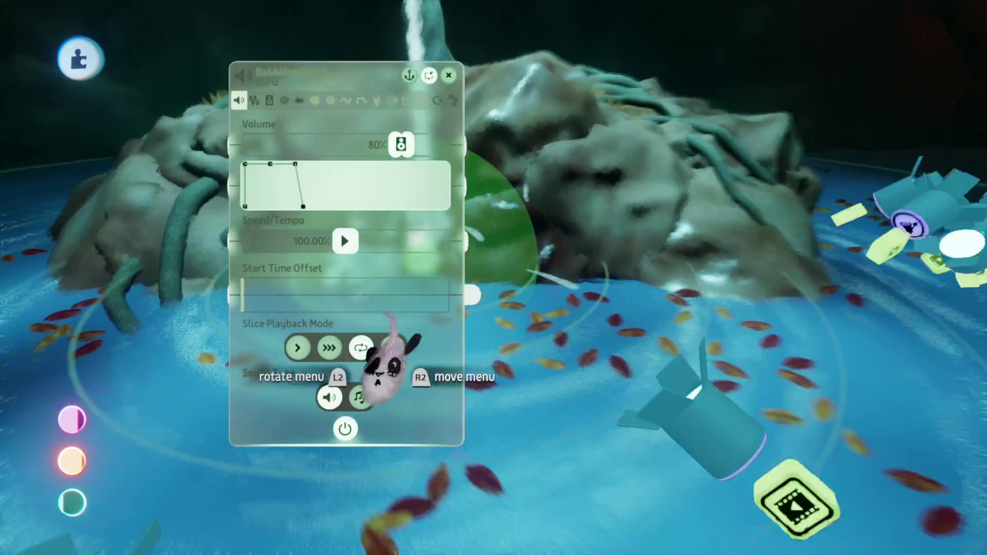
{"action": "mouse_move", "coordinate": [386, 354]}
{"action": "left_mouse_down"}
{"action": "mouse_move", "coordinate": [520, 419]}
{"action": "mouse_move", "coordinate": [622, 369]}
{"action": "left_mouse_up"}
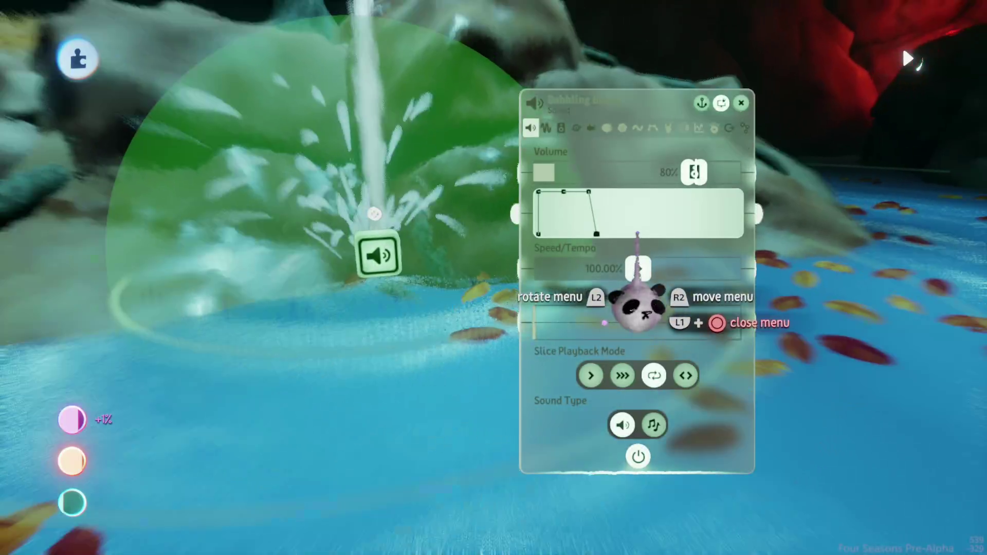
{"action": "left_click", "coordinate": [561, 128]}
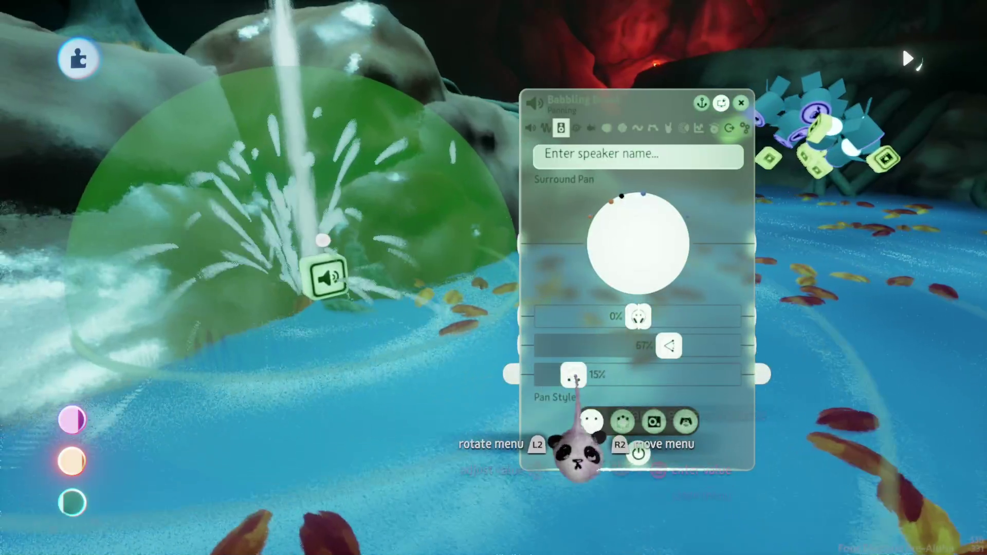
{"action": "left_click_drag", "start_coordinate": [575, 378], "coordinate": [740, 375]}
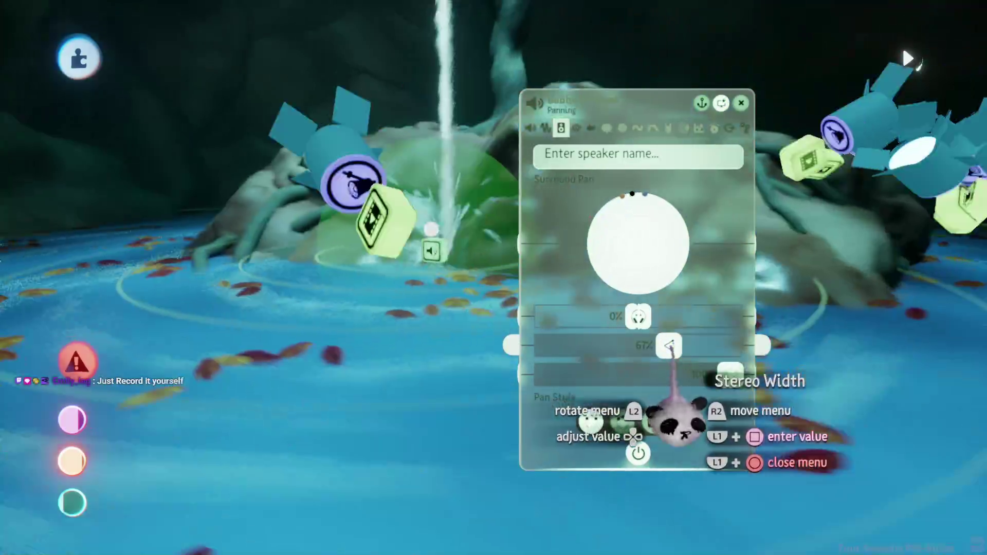
{"action": "left_click_drag", "start_coordinate": [670, 348], "coordinate": [730, 345]}
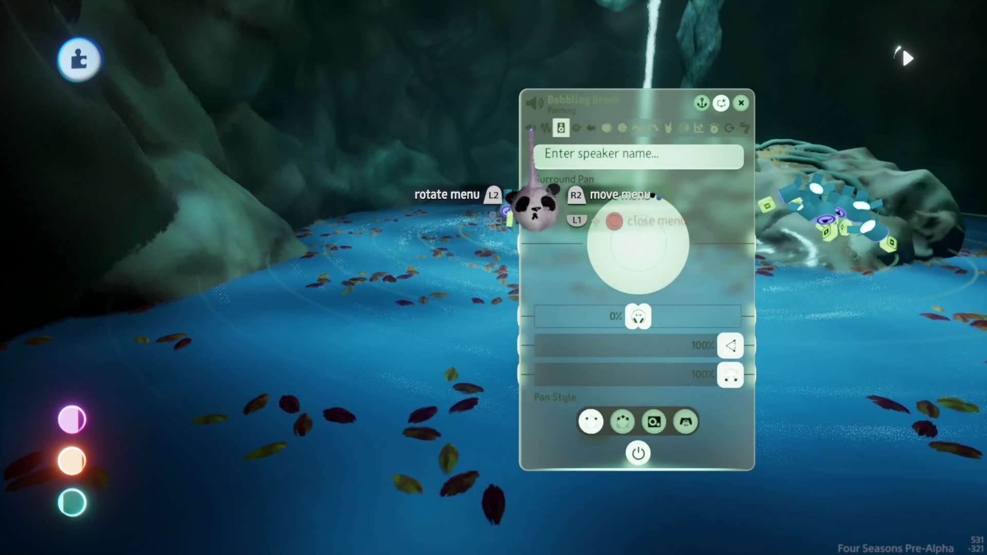
Lengthen the volume envelope's fade-in and release, and raise the sound's volume
{"action": "left_click", "coordinate": [530, 127]}
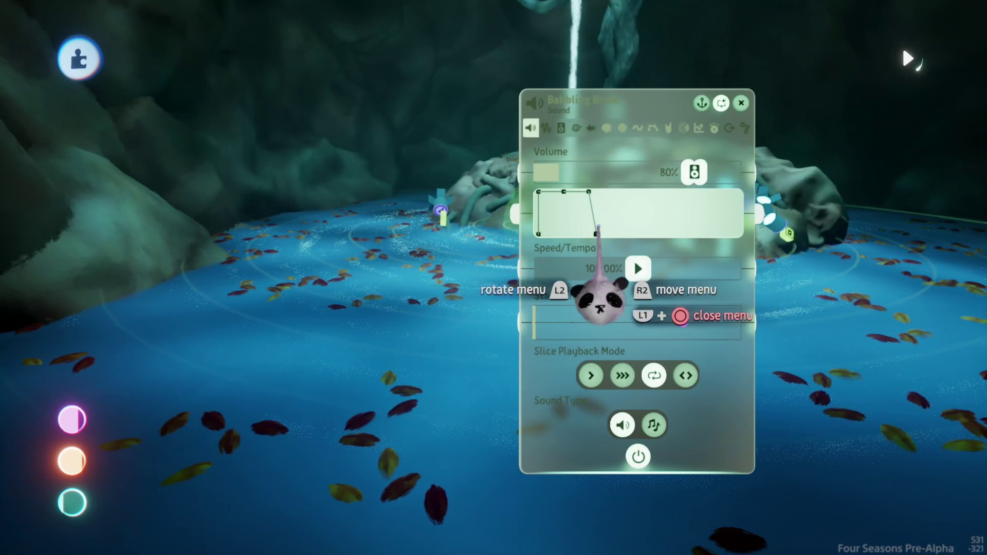
{"action": "left_click_drag", "start_coordinate": [597, 234], "coordinate": [674, 234]}
{"action": "left_click_drag", "start_coordinate": [543, 192], "coordinate": [592, 191]}
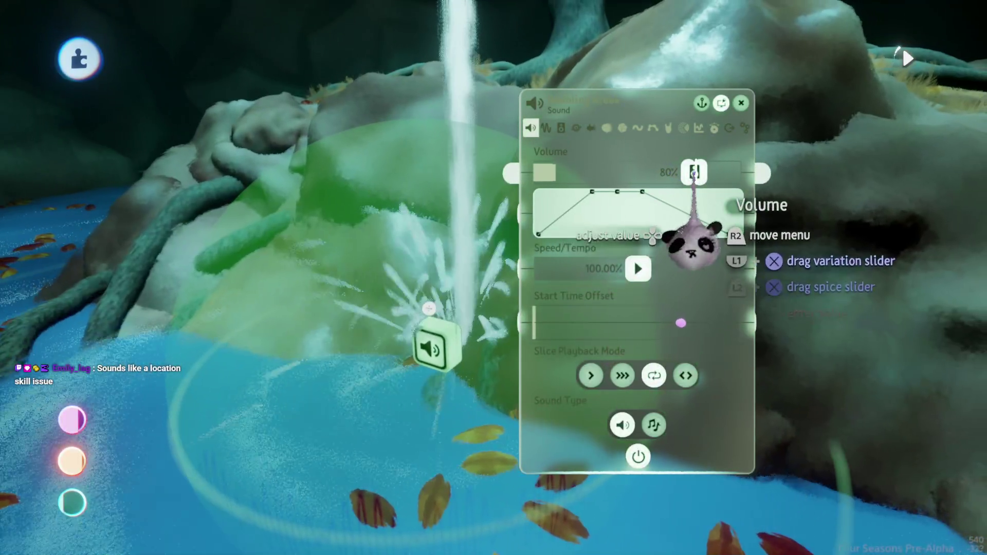
{"action": "left_click_drag", "start_coordinate": [694, 172], "coordinate": [731, 172]}
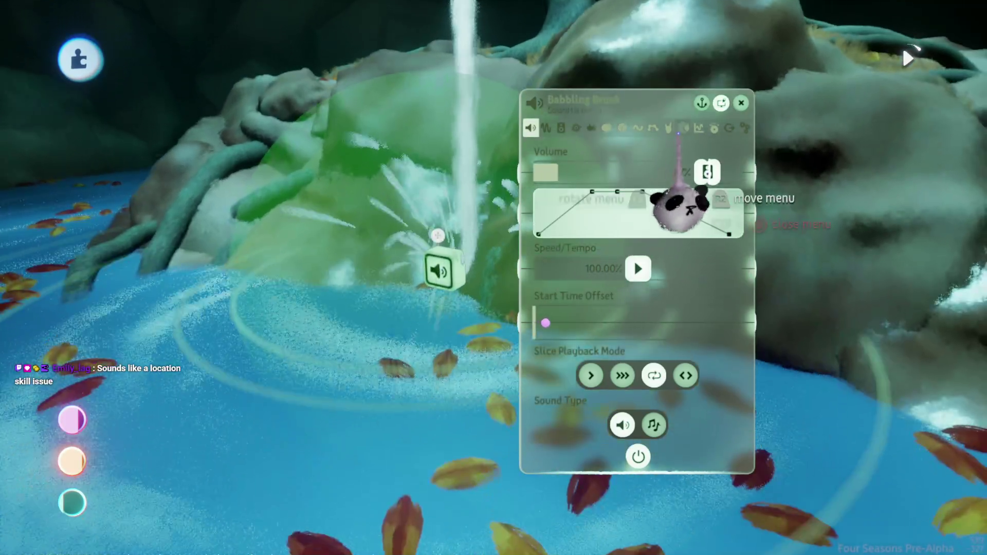
Add an EQ low cut of about 55%, then close the settings
{"action": "left_click", "coordinate": [699, 128]}
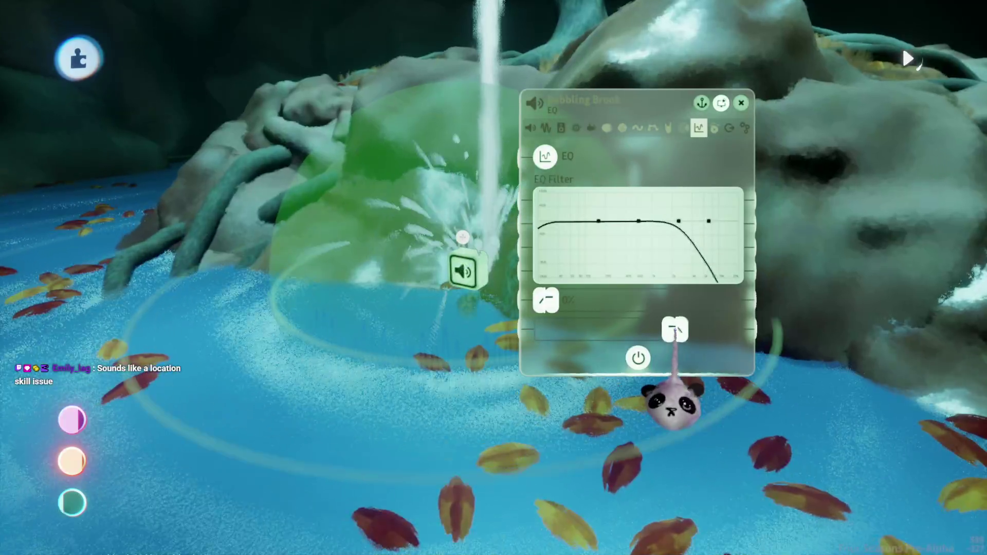
{"action": "left_click_drag", "start_coordinate": [546, 300], "coordinate": [639, 299]}
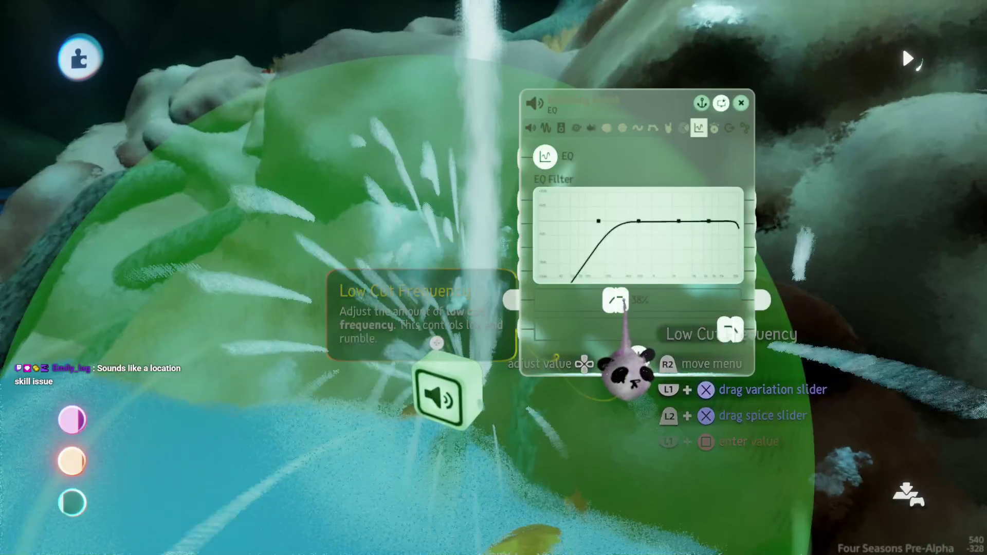
{"action": "key", "text": "Escape"}
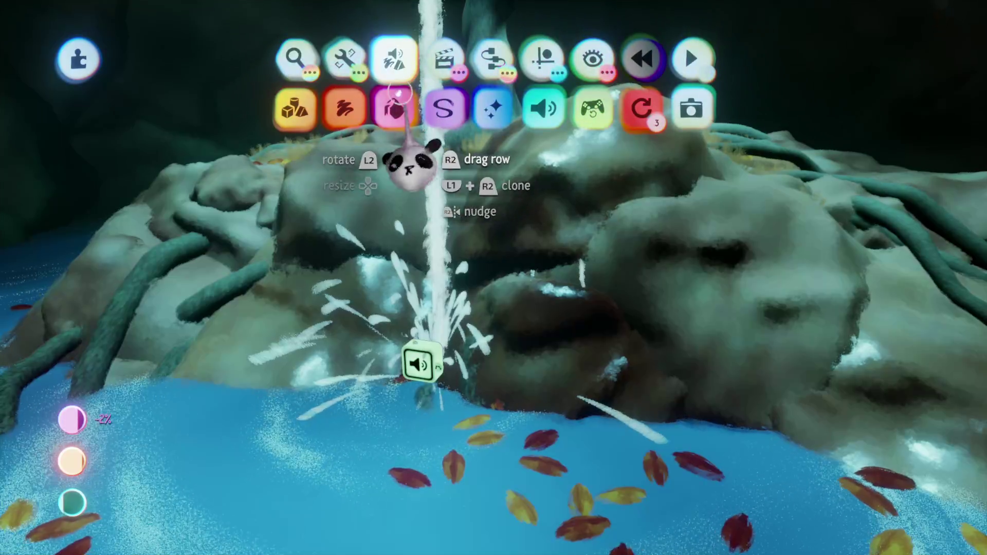
Stamp a Trickling Stream loop, enlarged to 138%, at the waterfall base and show its panning settings
{"action": "left_click", "coordinate": [326, 137]}
{"action": "left_click", "coordinate": [456, 192]}
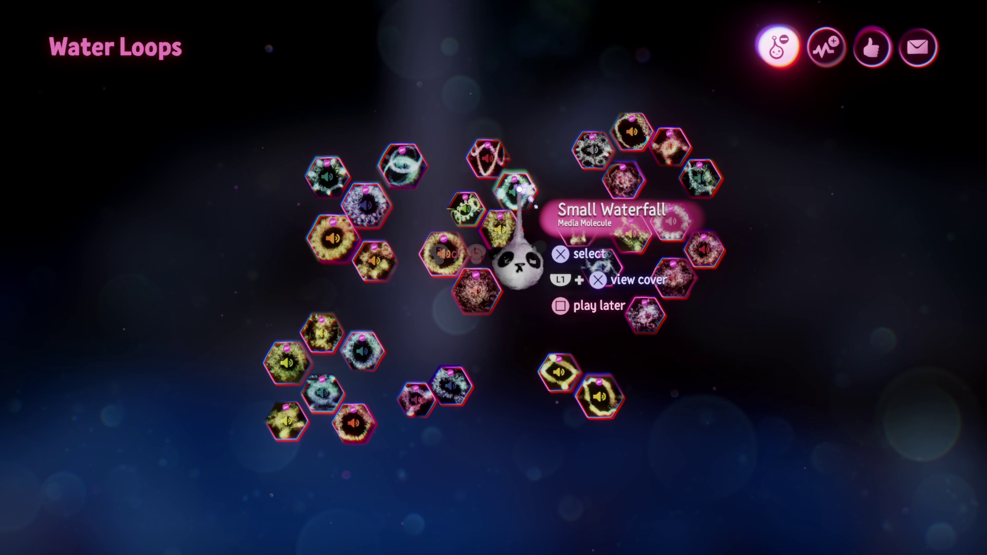
{"action": "left_click", "coordinate": [459, 277]}
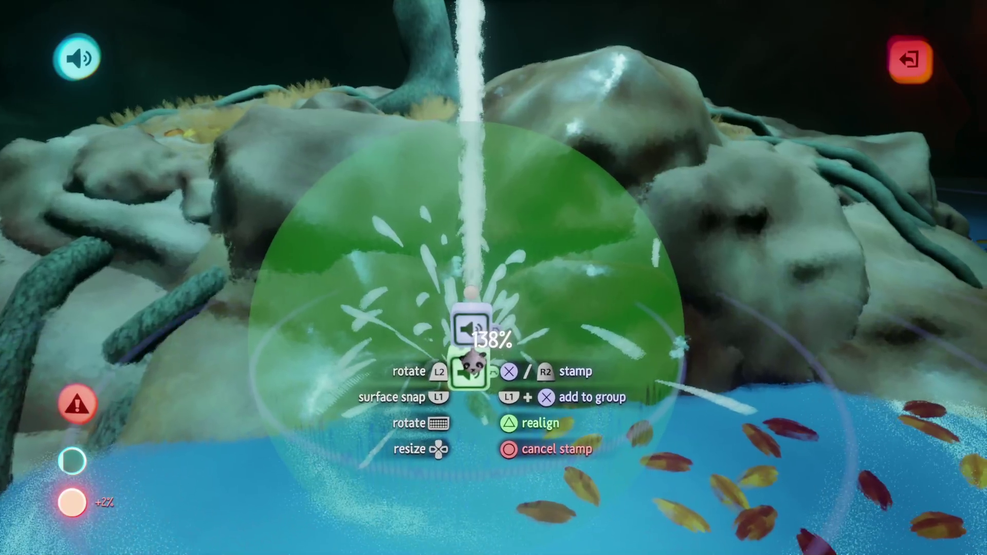
{"action": "left_click", "coordinate": [476, 375]}
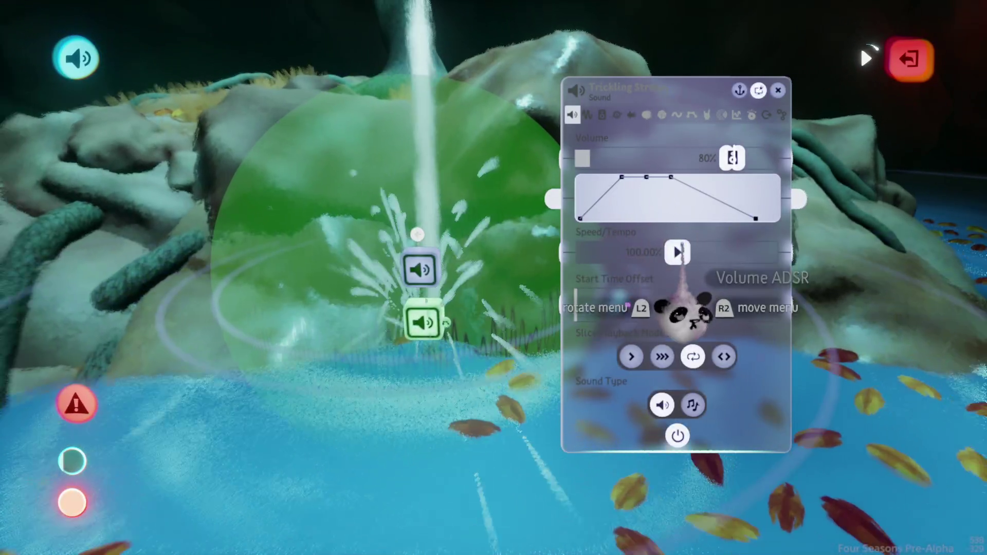
{"action": "mouse_move", "coordinate": [669, 252]}
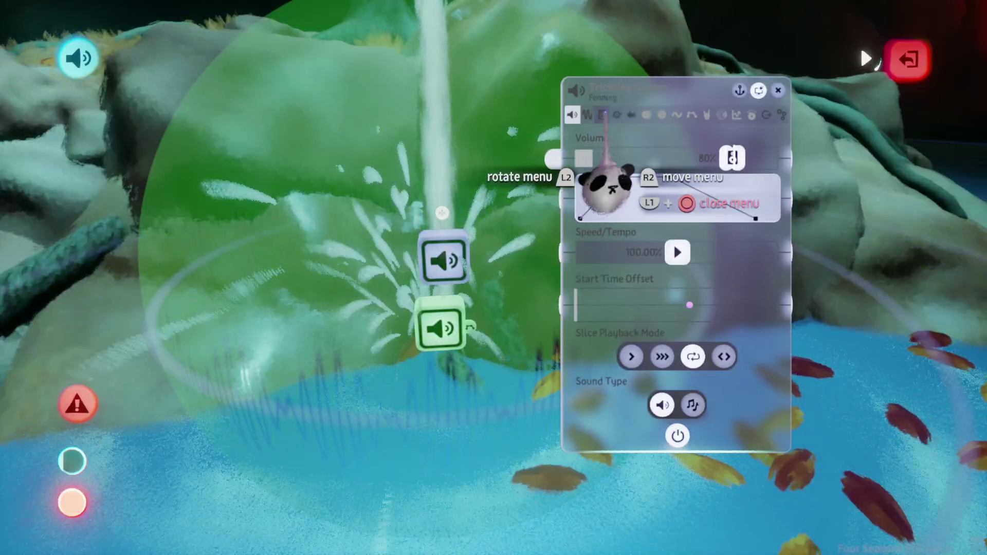
{"action": "left_click", "coordinate": [602, 114]}
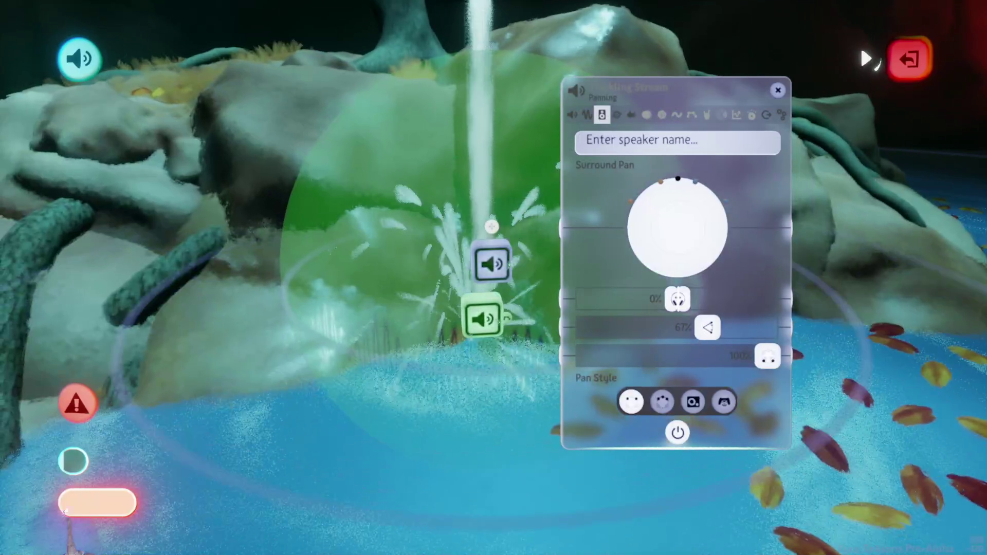